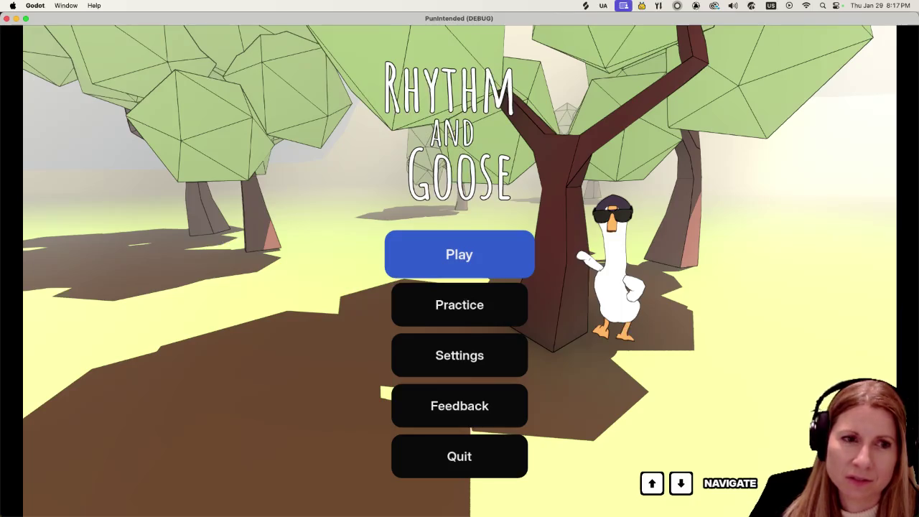
Choose Play, then the Goosebumps card, to start the level
key(Return)
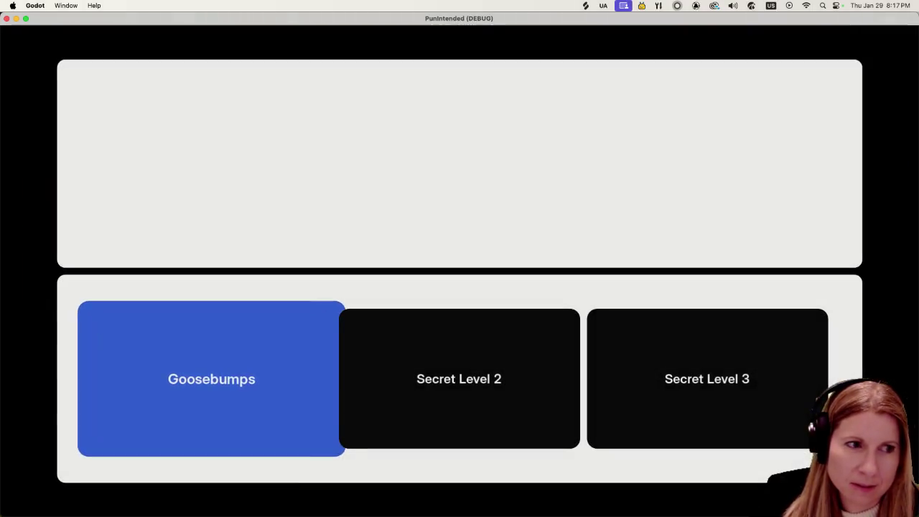
key(Return)
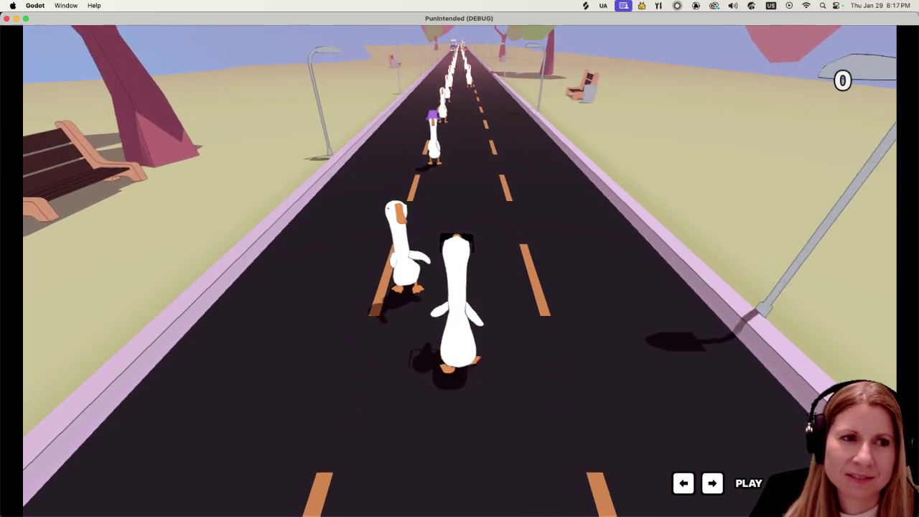
Hit the geese reaching the player on the left and right in time with the beat
key(Left)
key(Left)
key(Left)
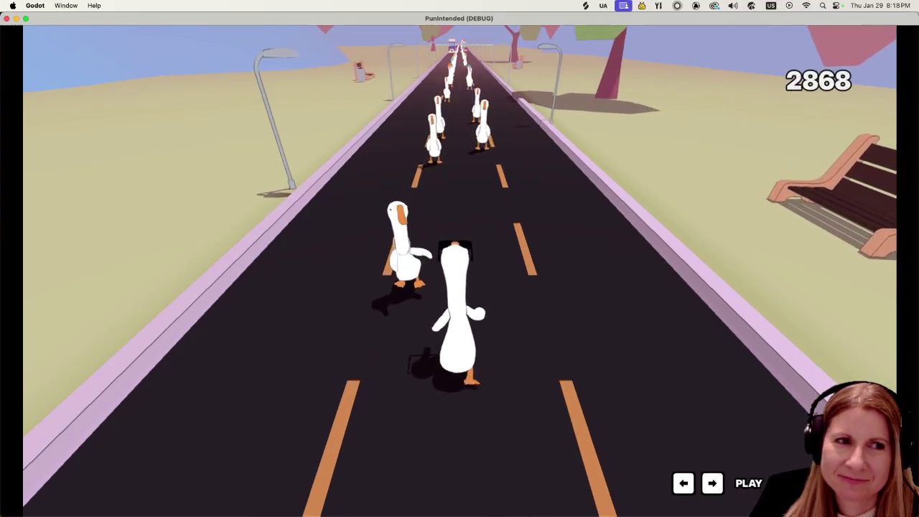
key(Left)
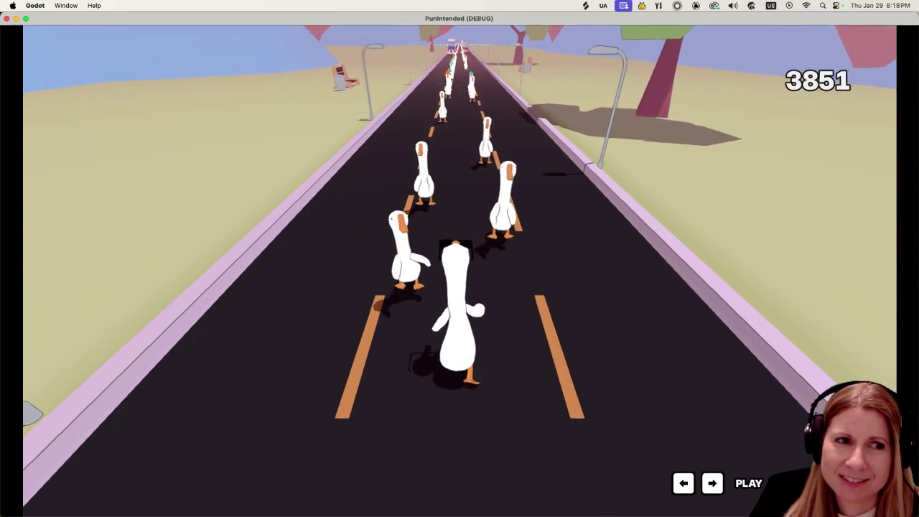
key(Left)
key(Right)
key(Left)
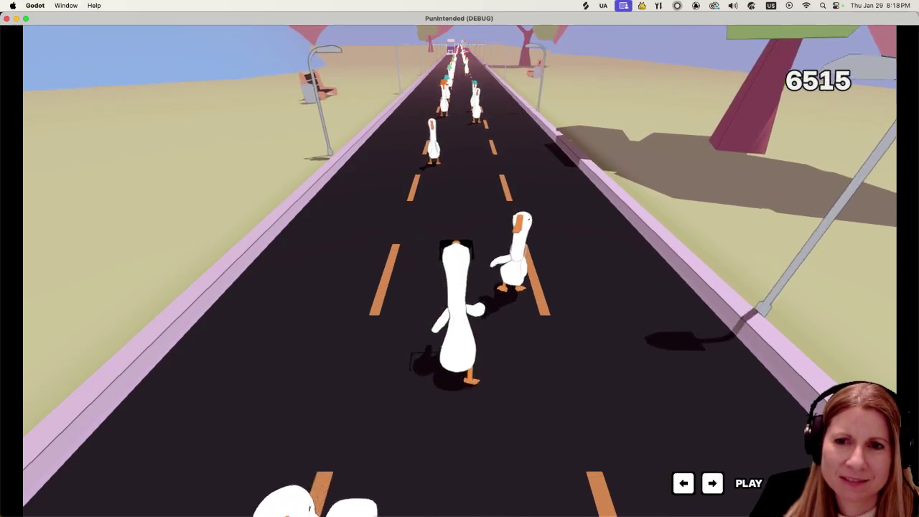
key(Right)
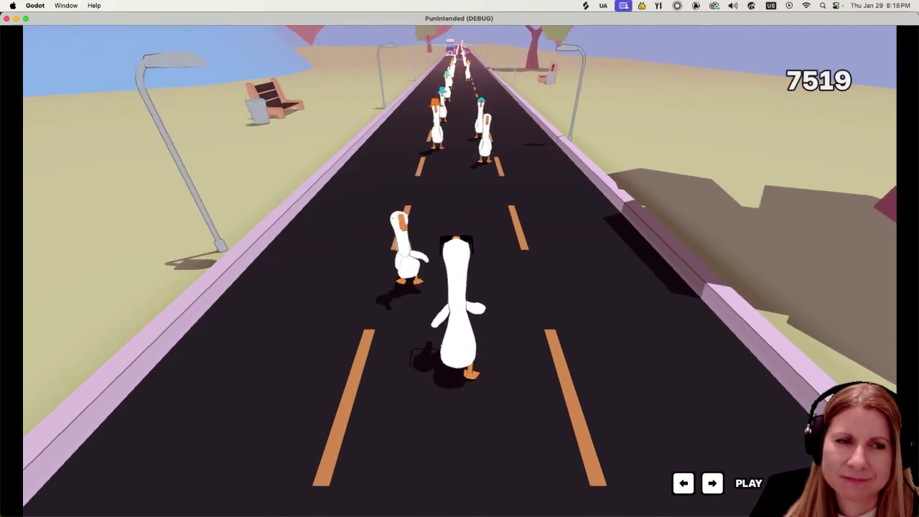
key(Left)
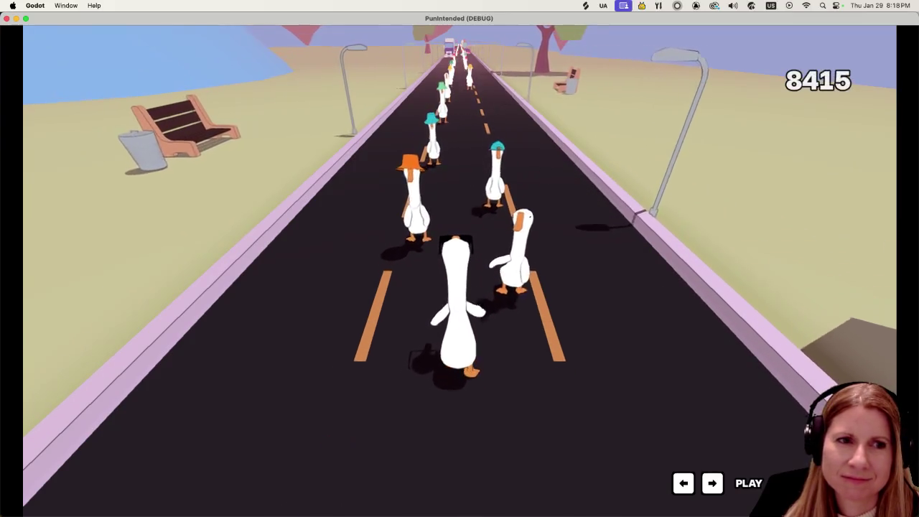
key(Right)
key(Right)
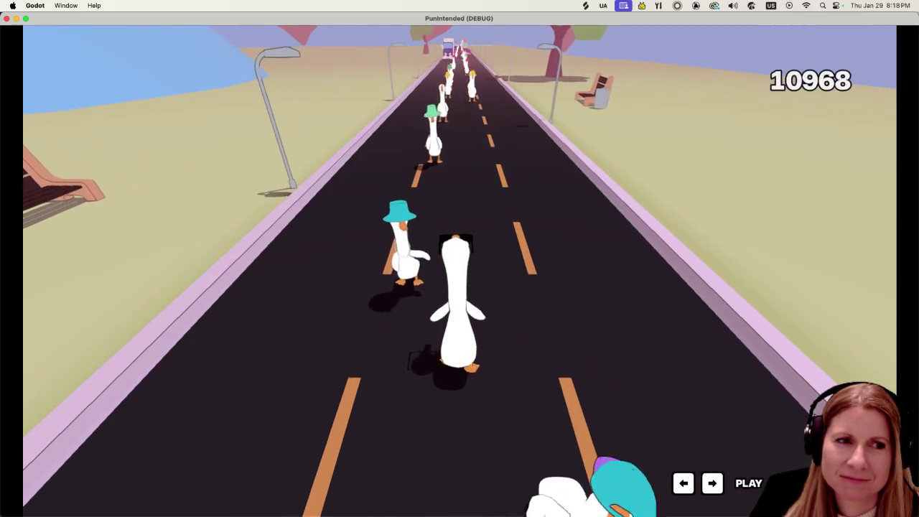
key(Left)
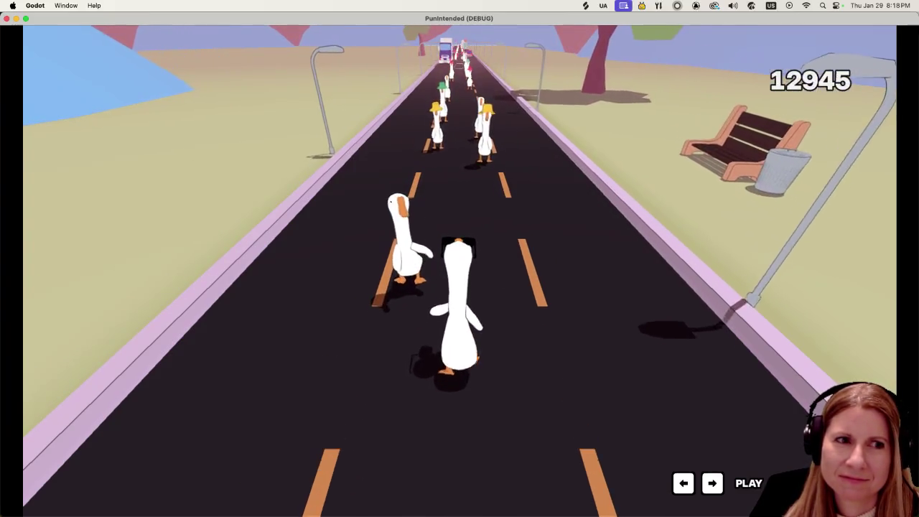
key(Left)
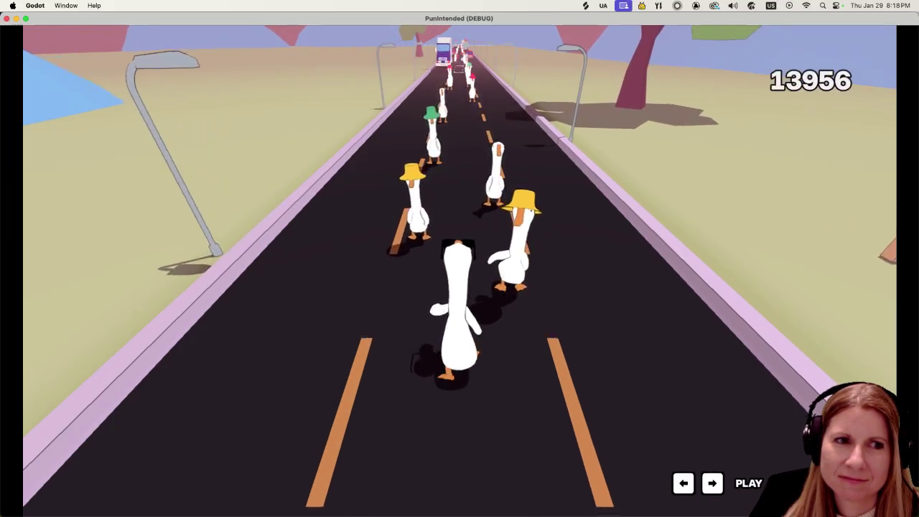
key(Right)
key(Left)
key(Right)
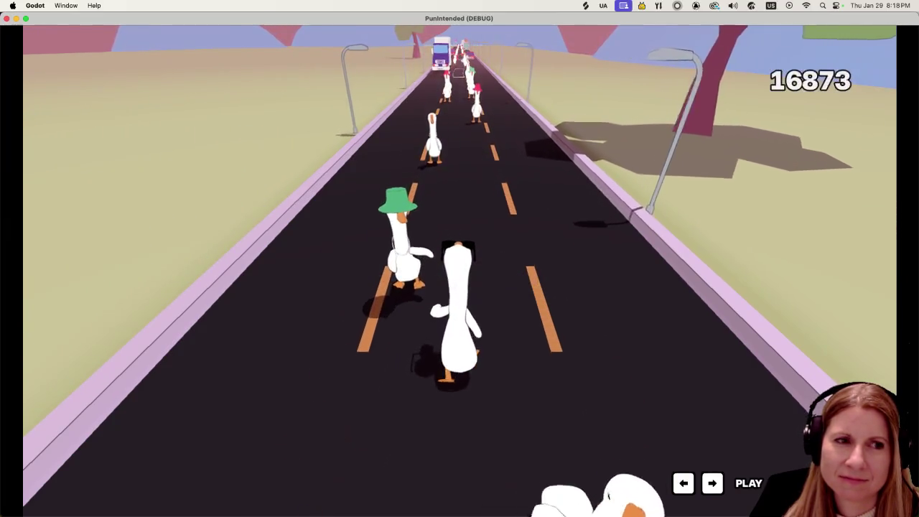
key(Left)
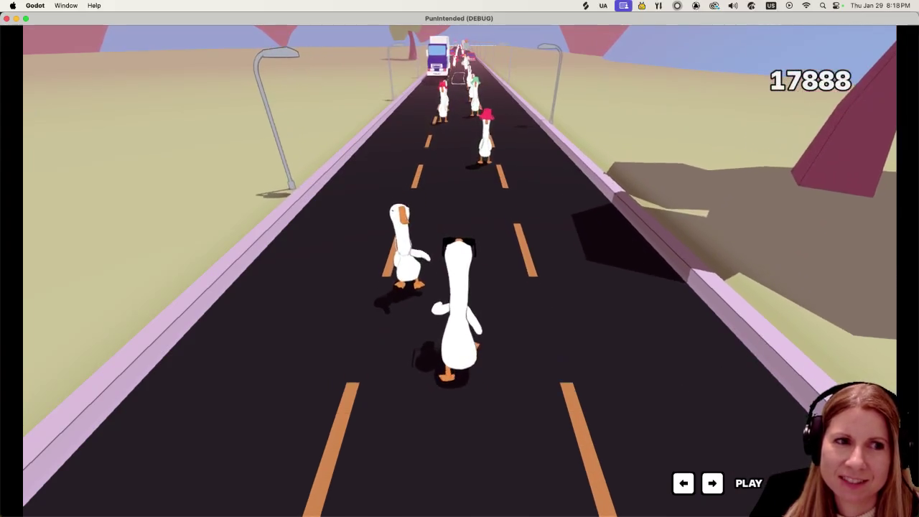
key(Left)
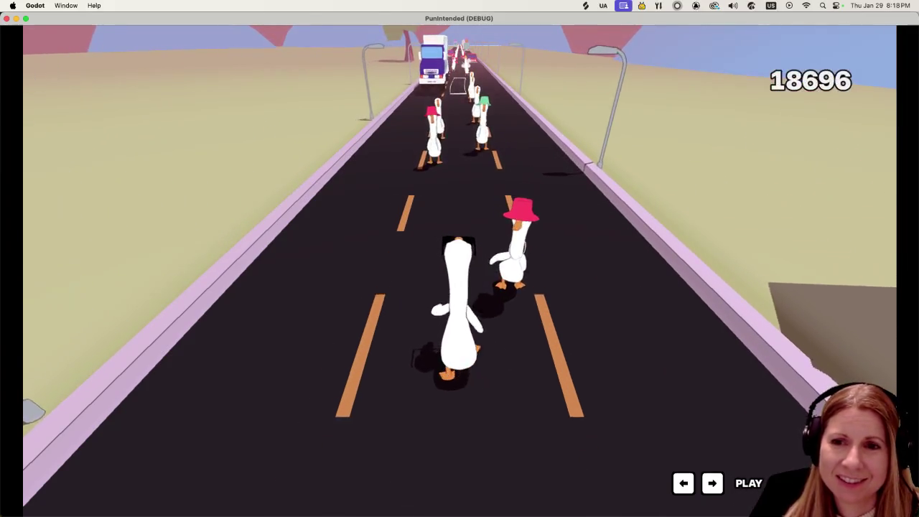
key(Right)
key(Left)
key(Left)
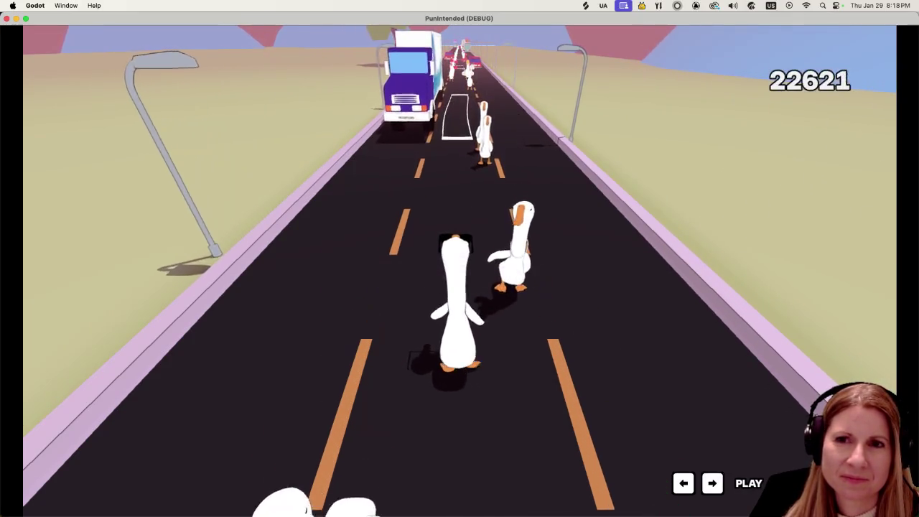
key(Right)
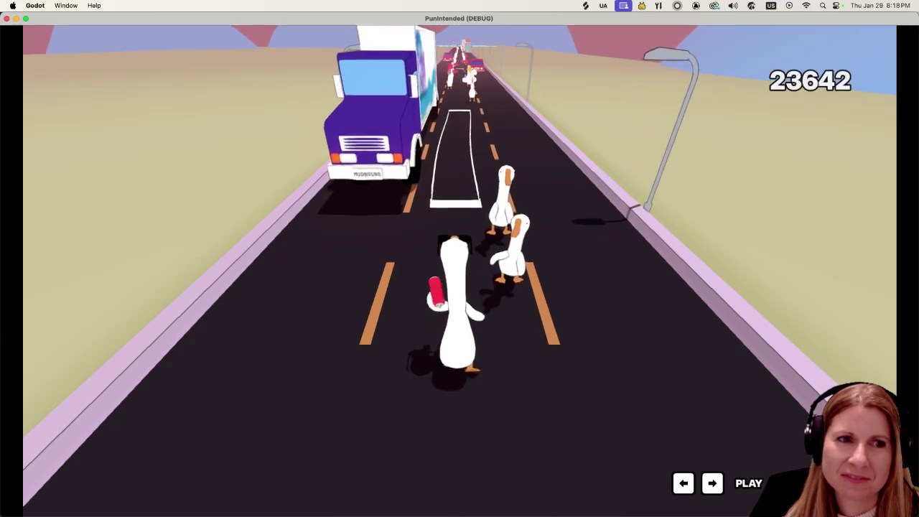
key(Right)
key(Right)
Keep hitting notes past the graffiti truck, cars and flamingo geese, reaching score 43181
key(Left)
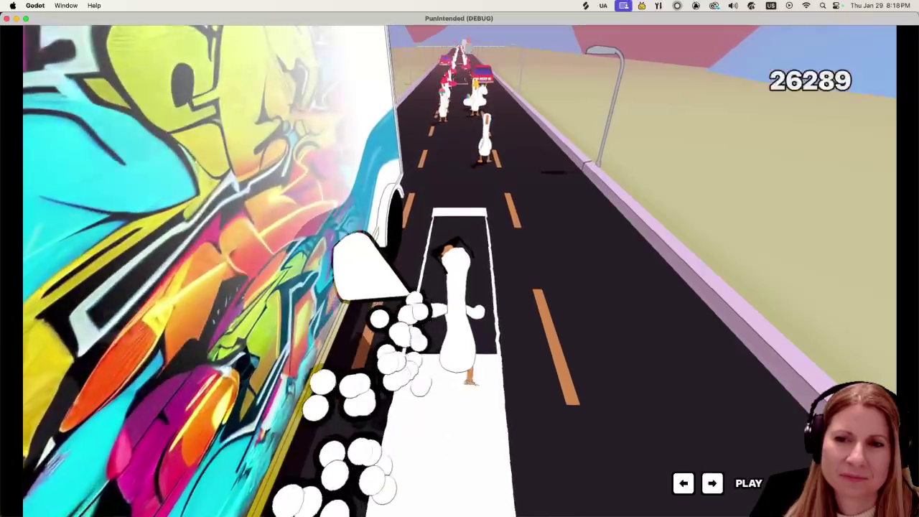
key(Left)
key(Right)
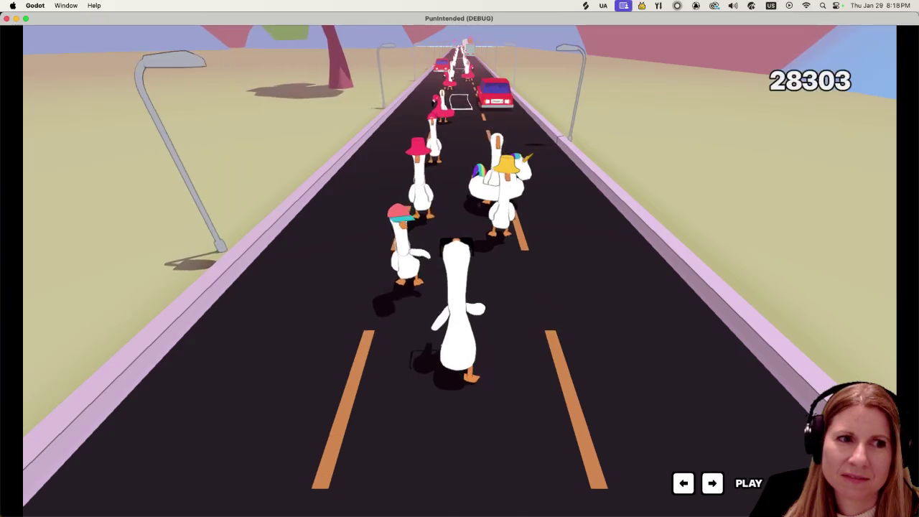
key(Left)
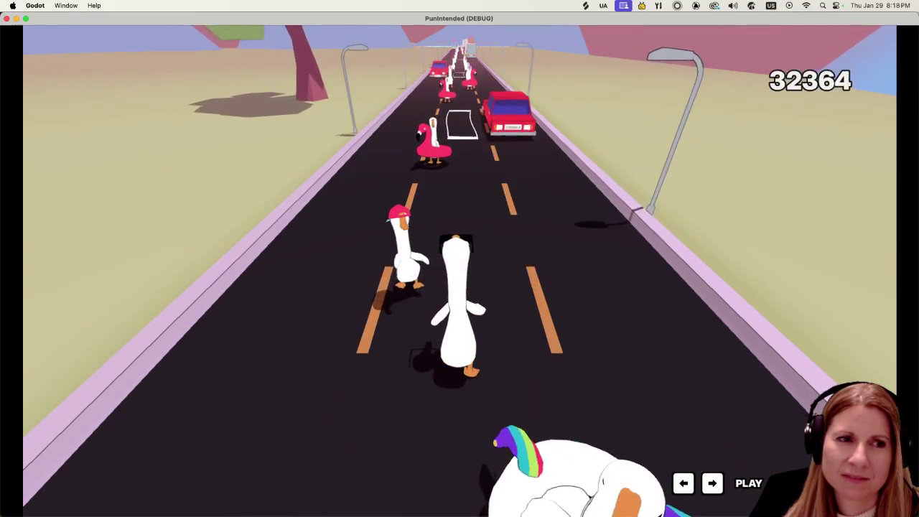
key(Left)
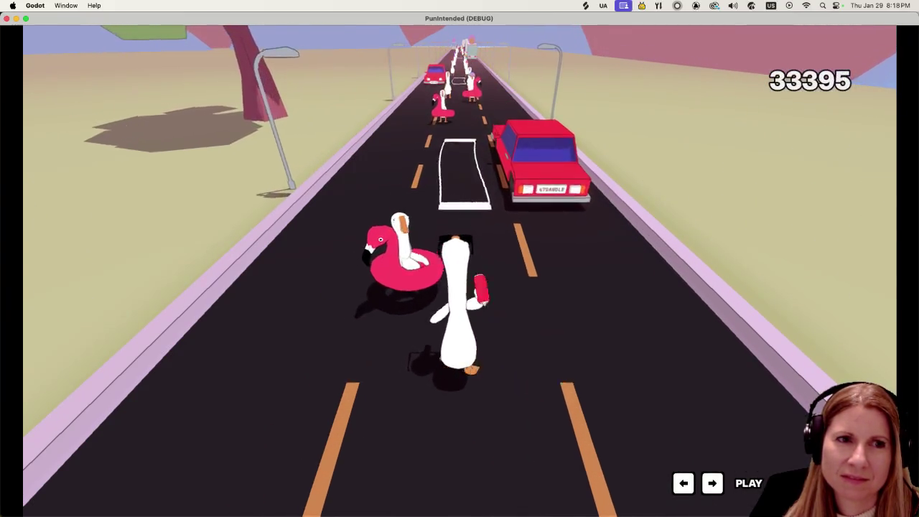
key(Left)
key(Right)
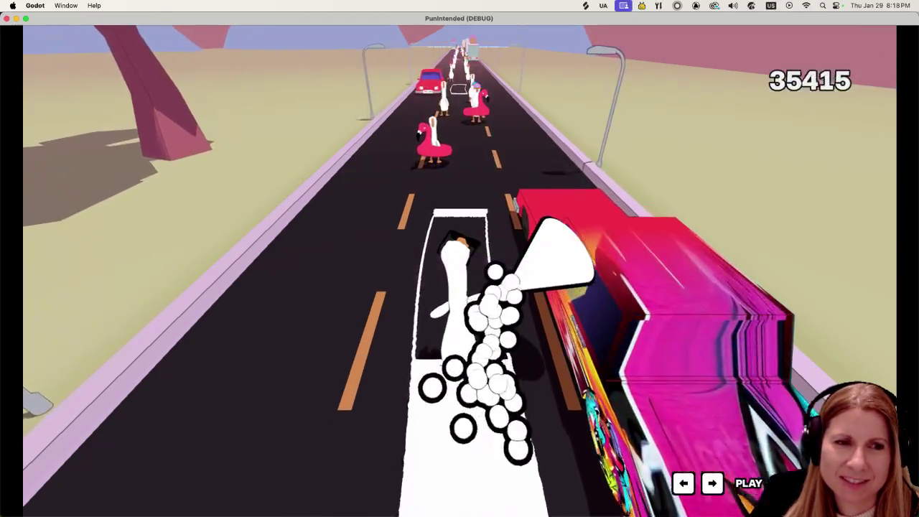
key(Right)
key(Left)
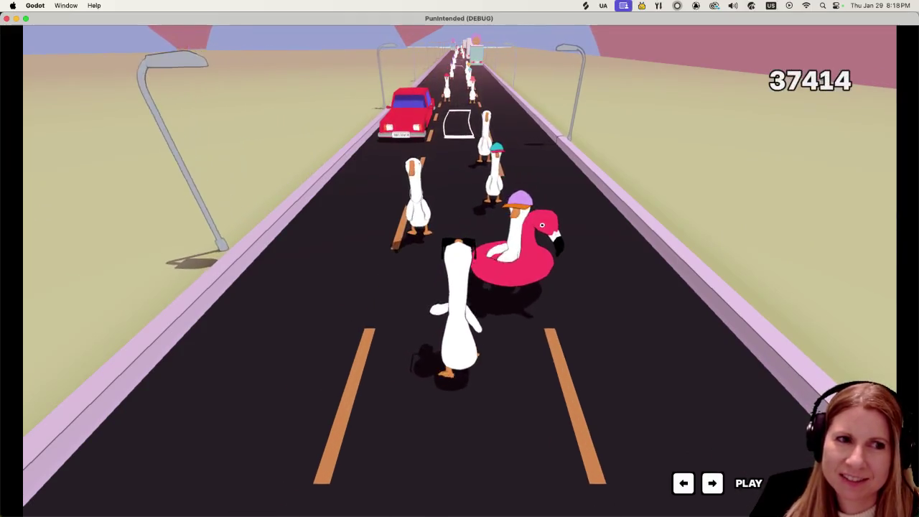
key(Right)
key(Left)
key(Right)
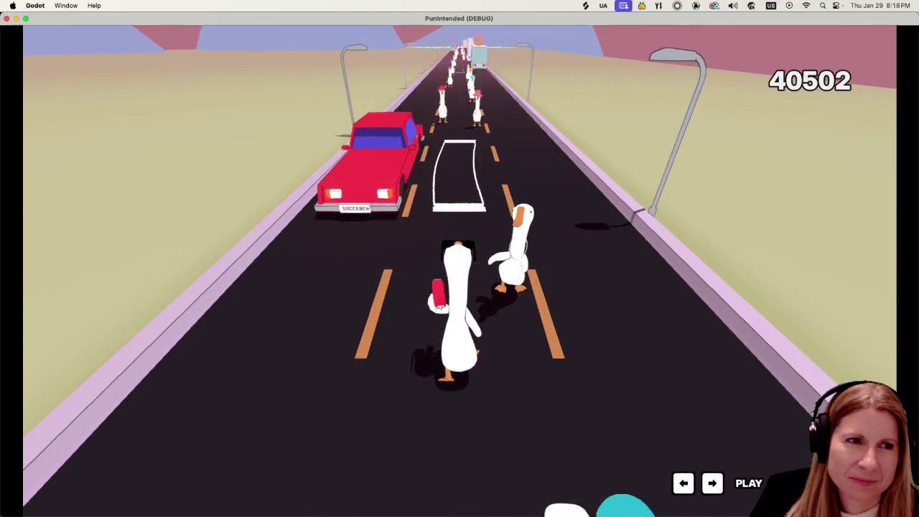
key(Right)
key(Left)
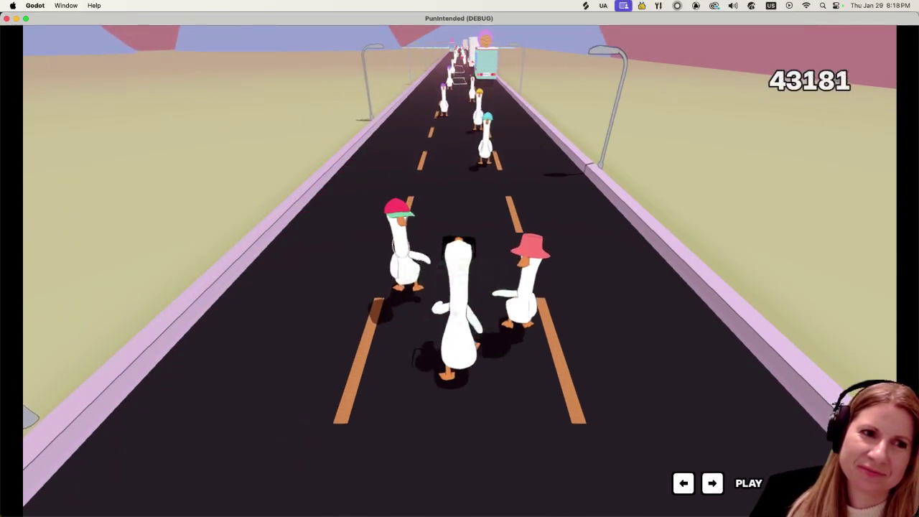
Knock aside the capped geese and graffiti trucks on both sides in rhythm
key(Right)
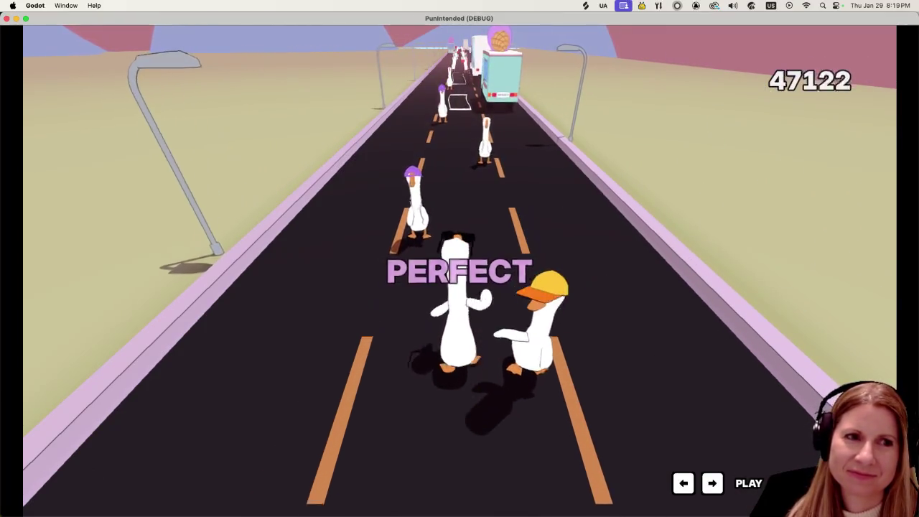
key(Left)
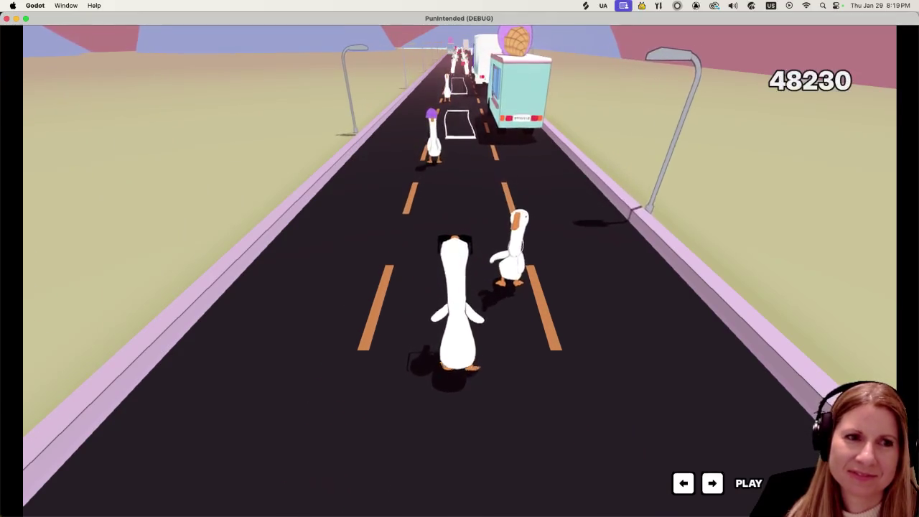
key(Right)
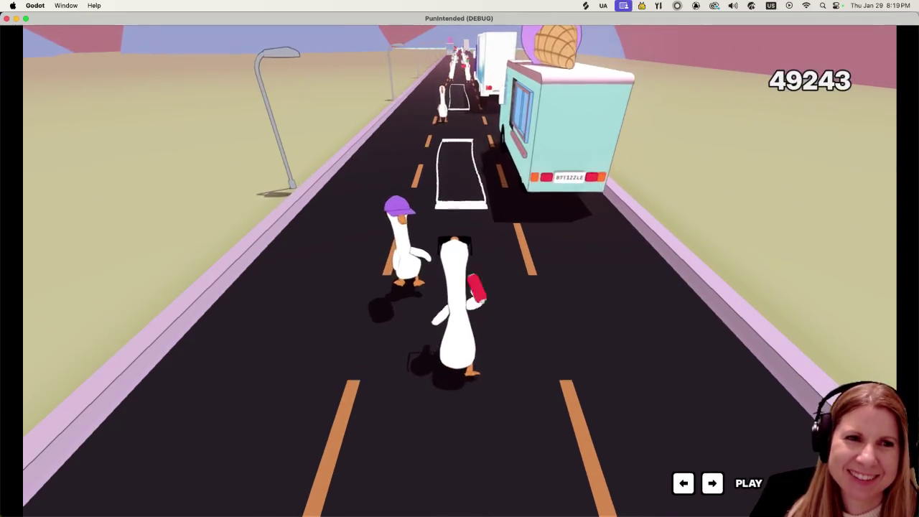
key(Left)
key(Right)
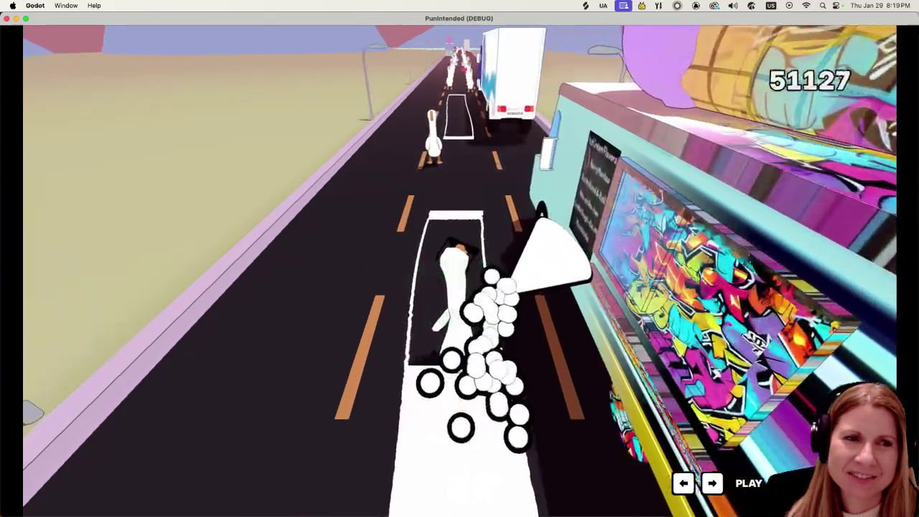
key(Right)
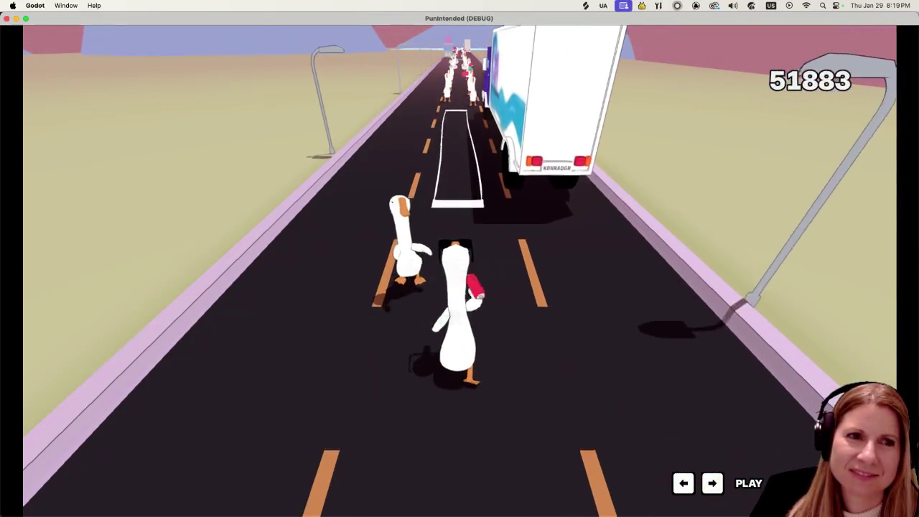
key(Left)
key(Right)
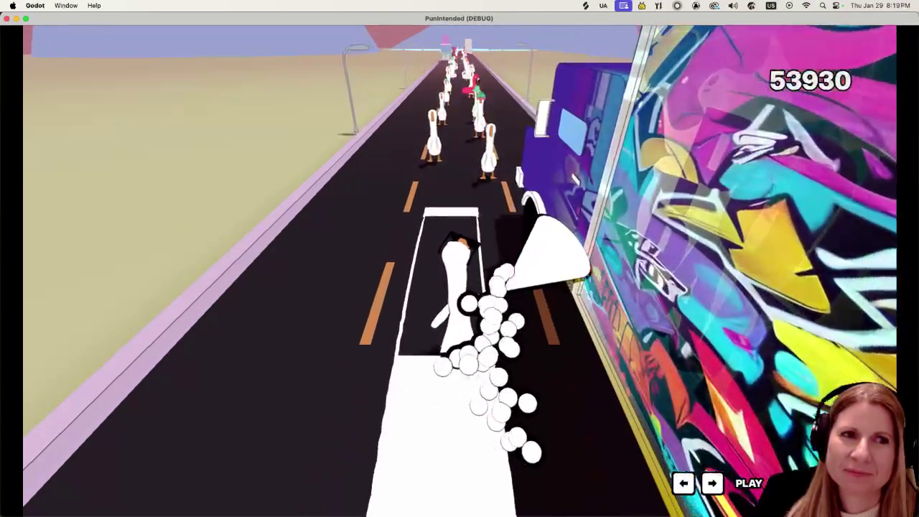
key(Right)
key(Right)
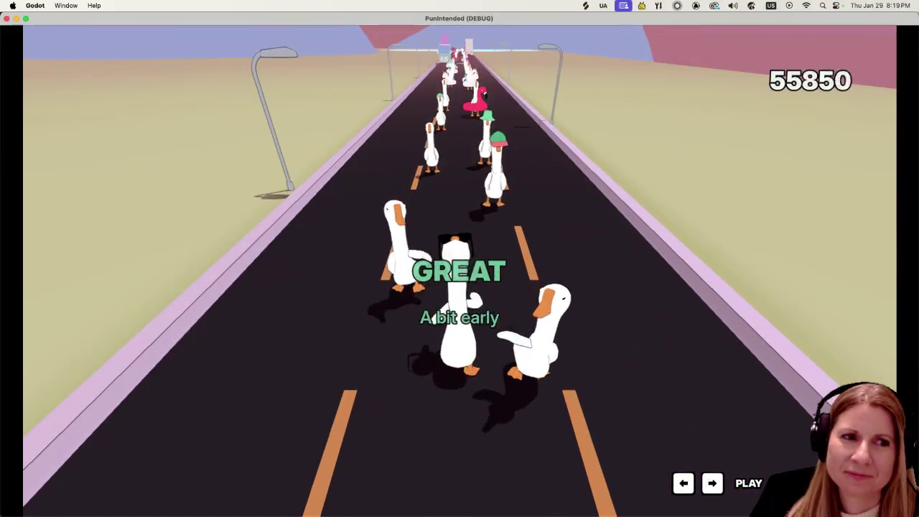
key(Right)
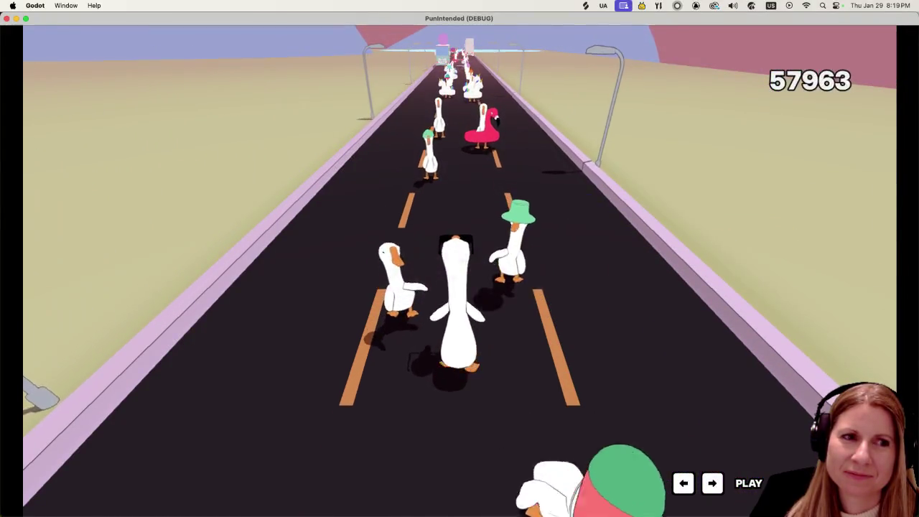
key(Left)
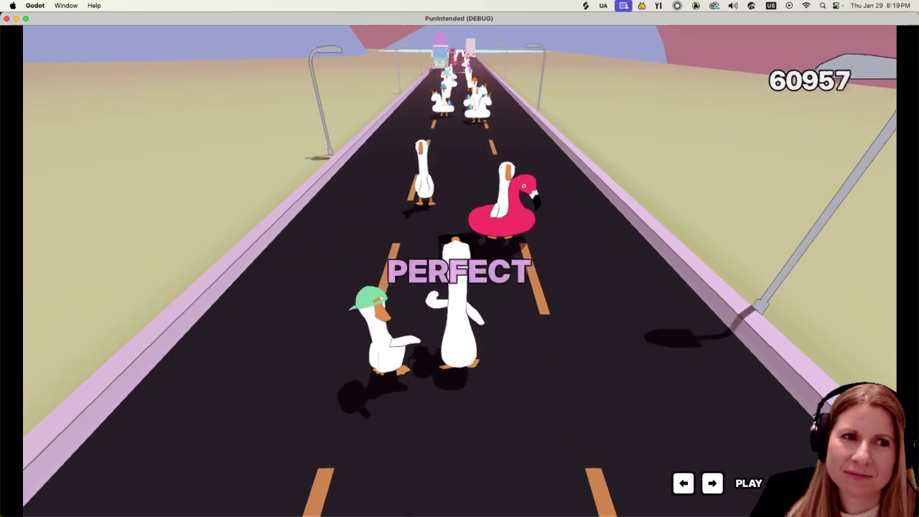
key(Left)
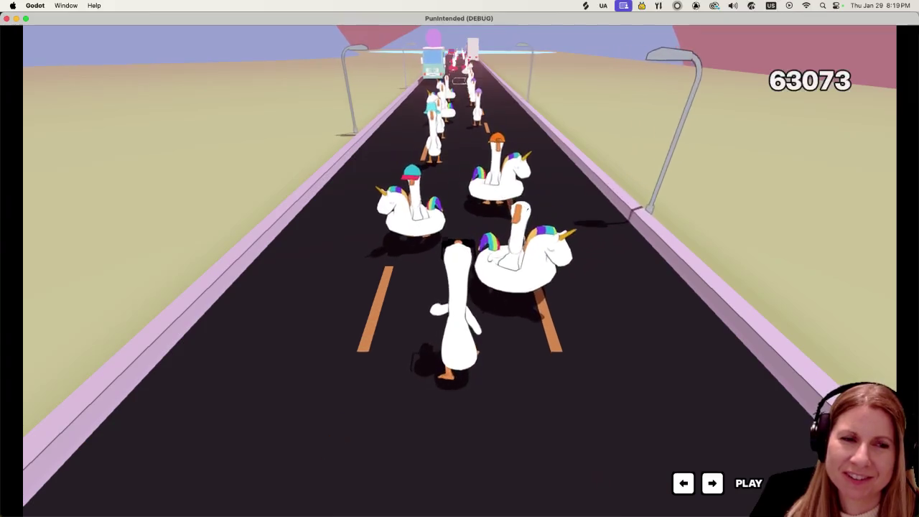
Hit the rapid run of unicorn-float, bucket-hat and purple-hat geese
key(Right)
key(Left)
key(Right)
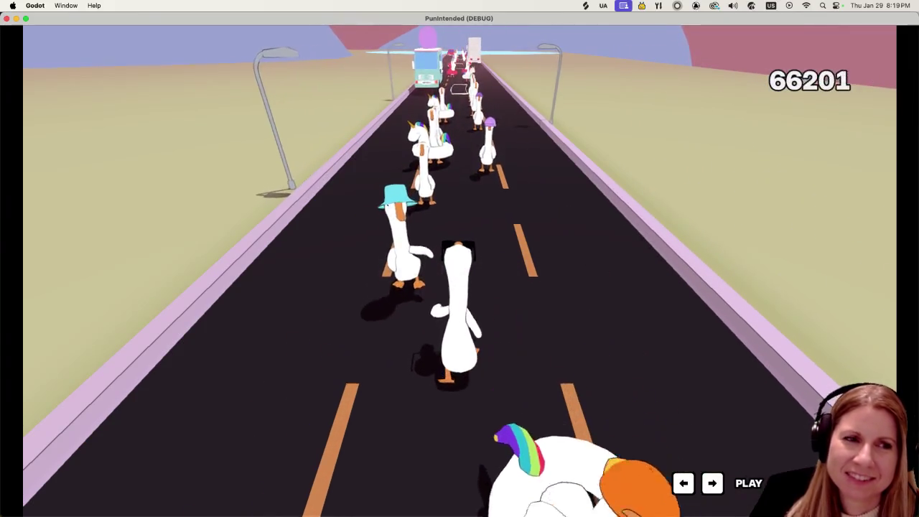
key(Left)
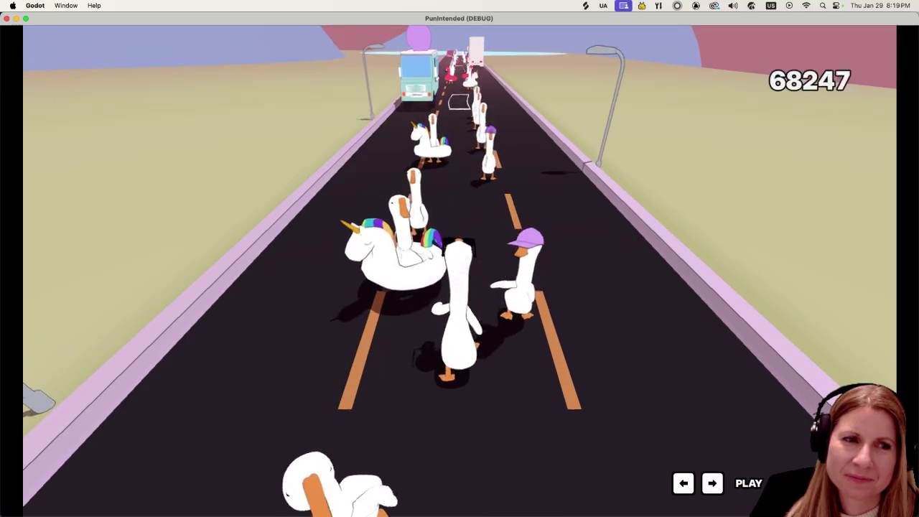
key(Right)
key(Left)
key(Left)
key(Right)
key(Left)
key(Right)
key(Left)
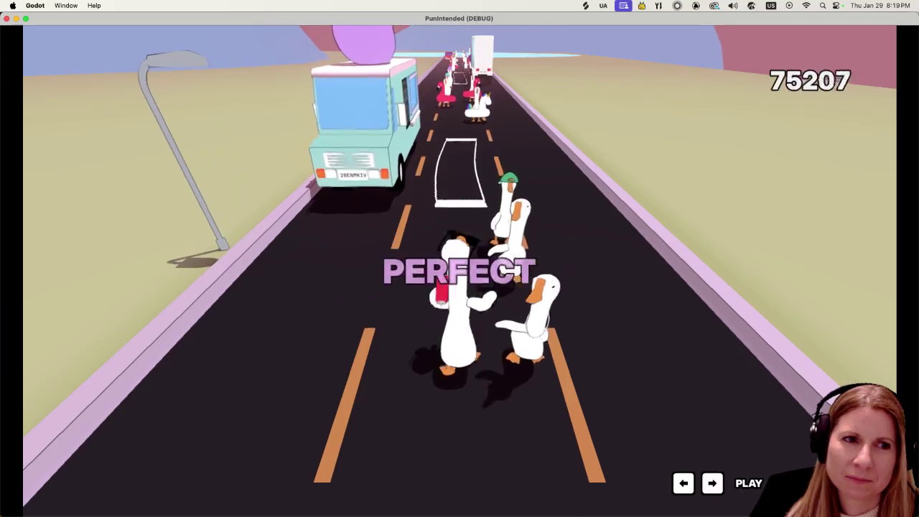
key(Right)
key(Right)
key(Left)
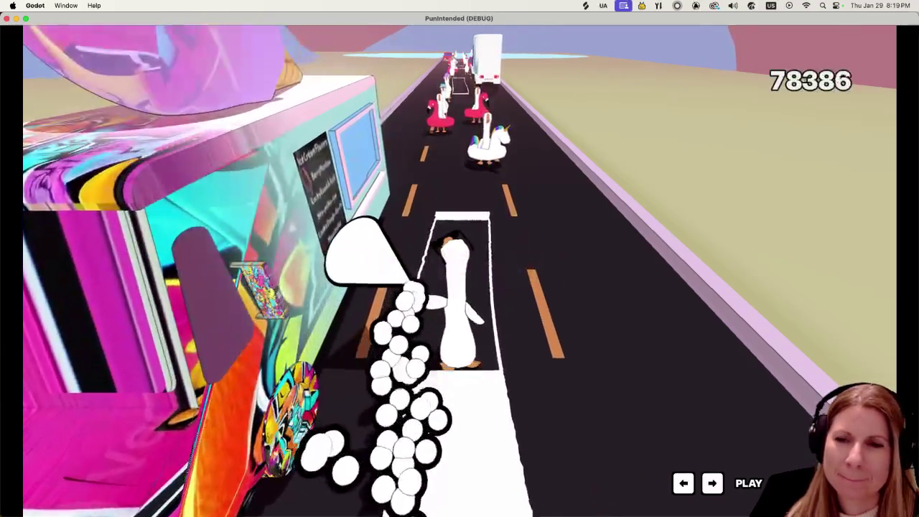
Hit the final geese near the red car, pushing the score to 100942
key(Right)
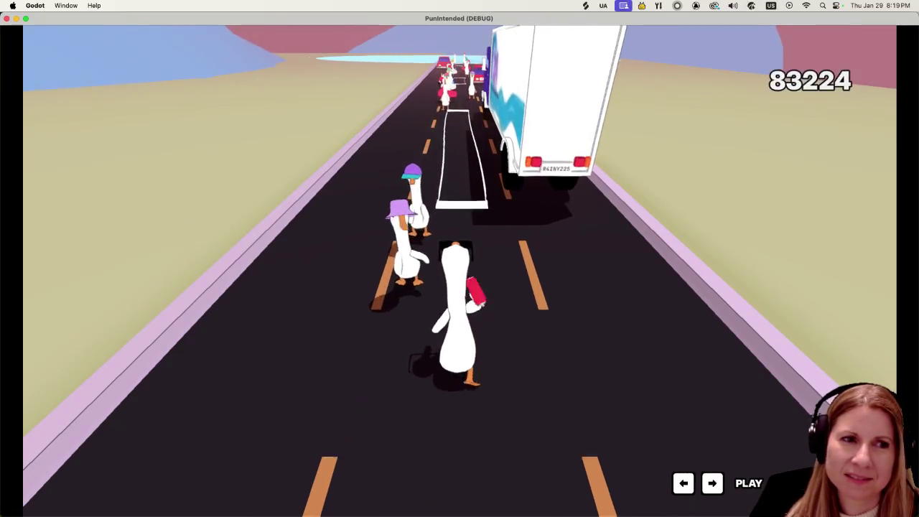
key(Left)
key(Right)
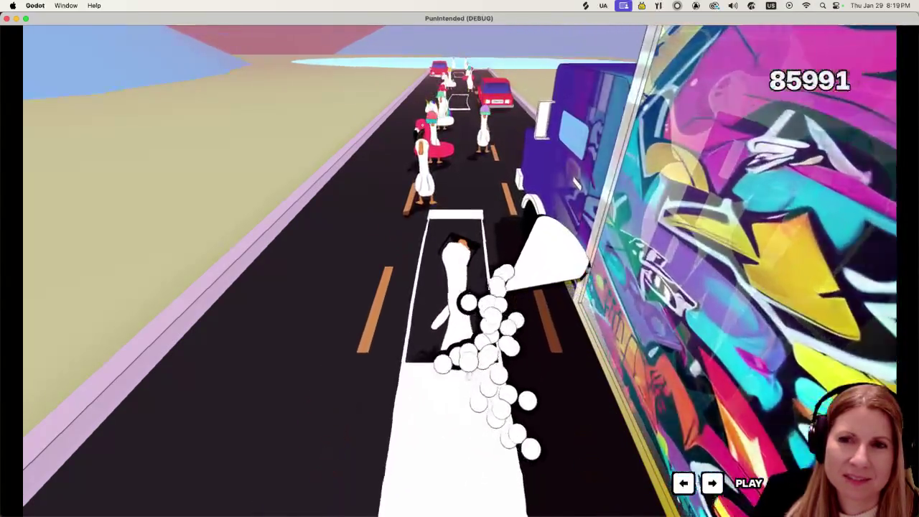
key(Right)
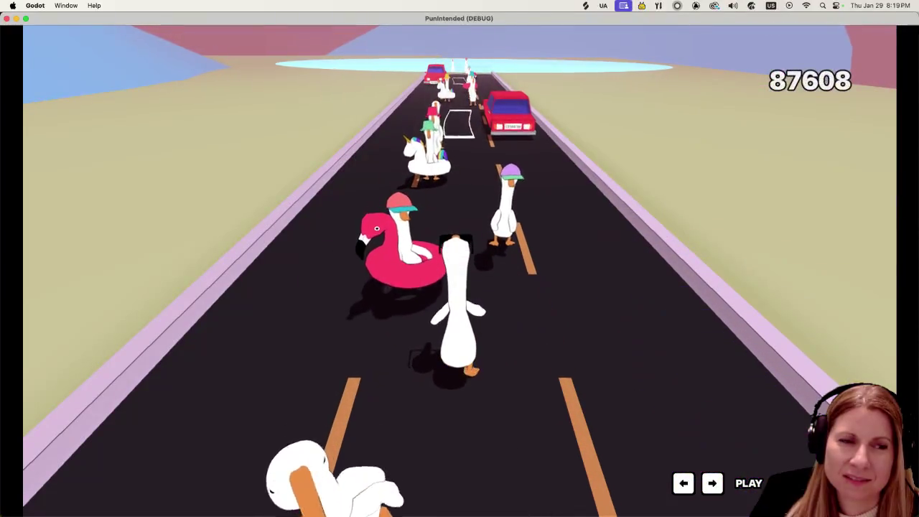
key(Left)
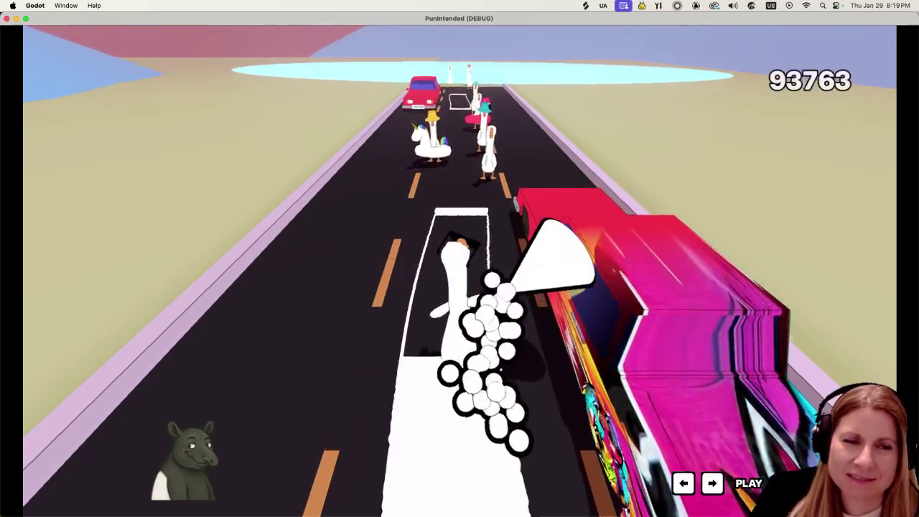
key(Left)
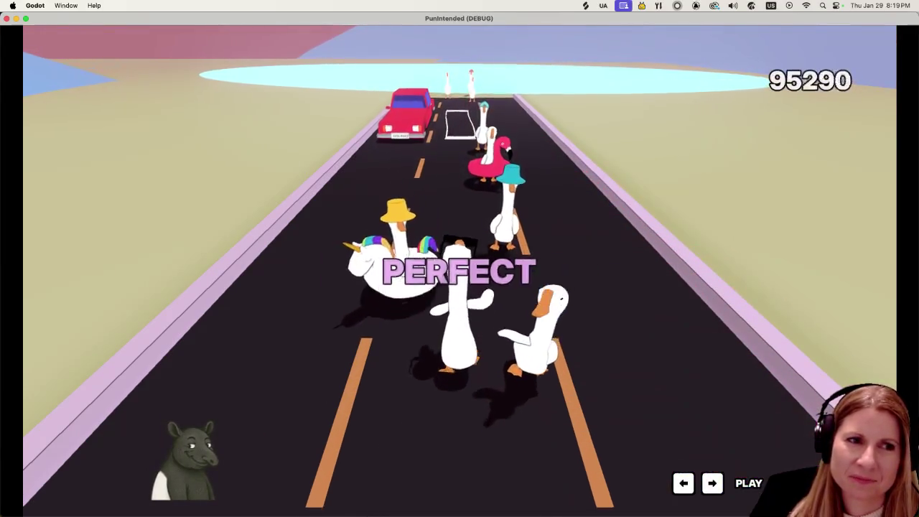
key(Left)
key(Left)
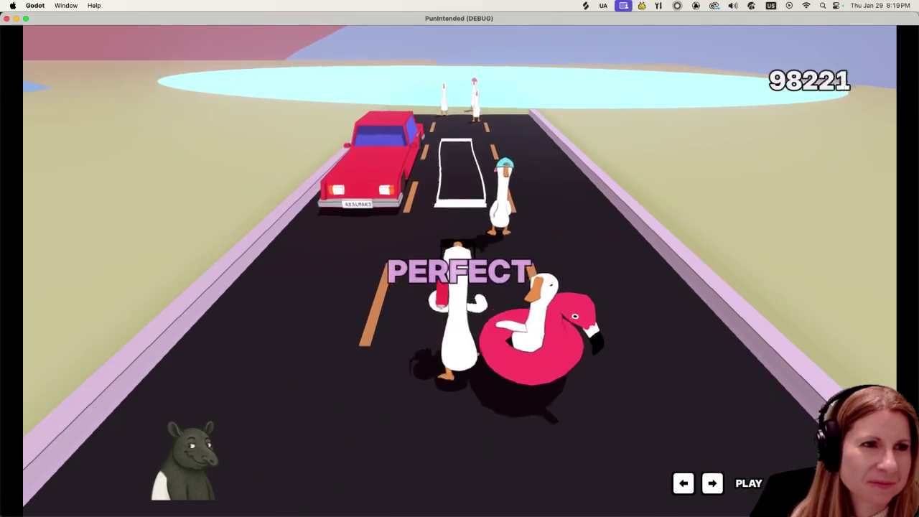
key(Left)
key(Left)
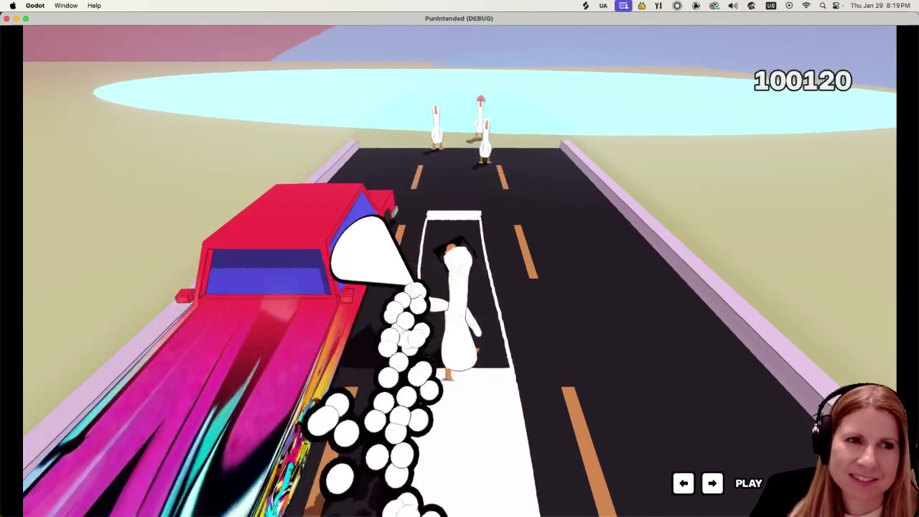
key(Left)
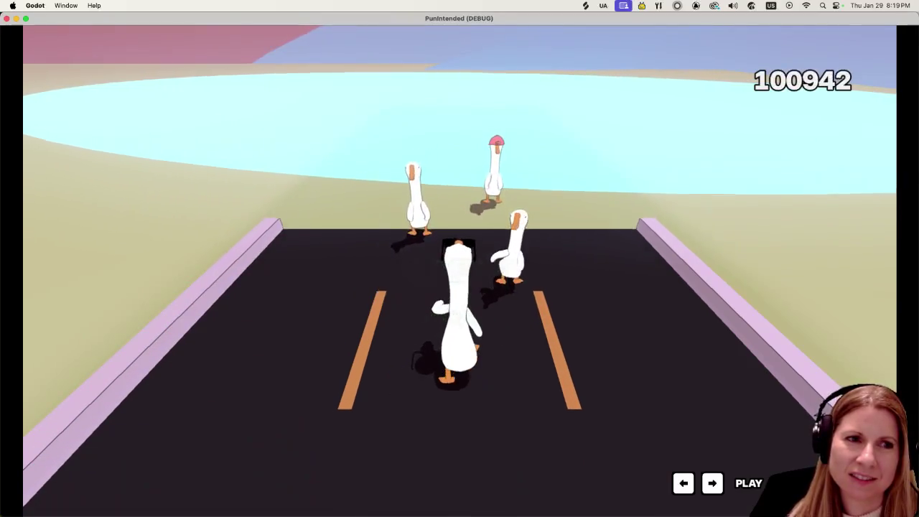
key(Left)
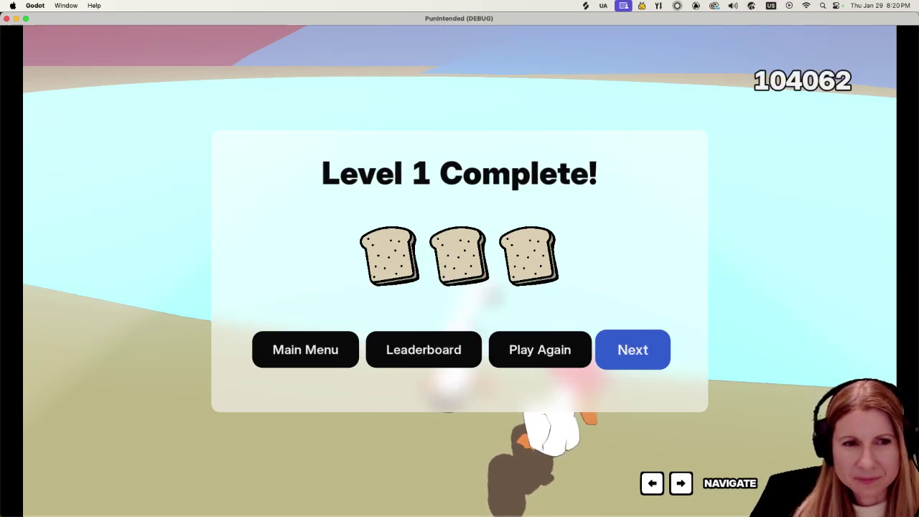
Open the Level 1 leaderboard from the results panel, then close it
key(Left)
key(Left)
key(Return)
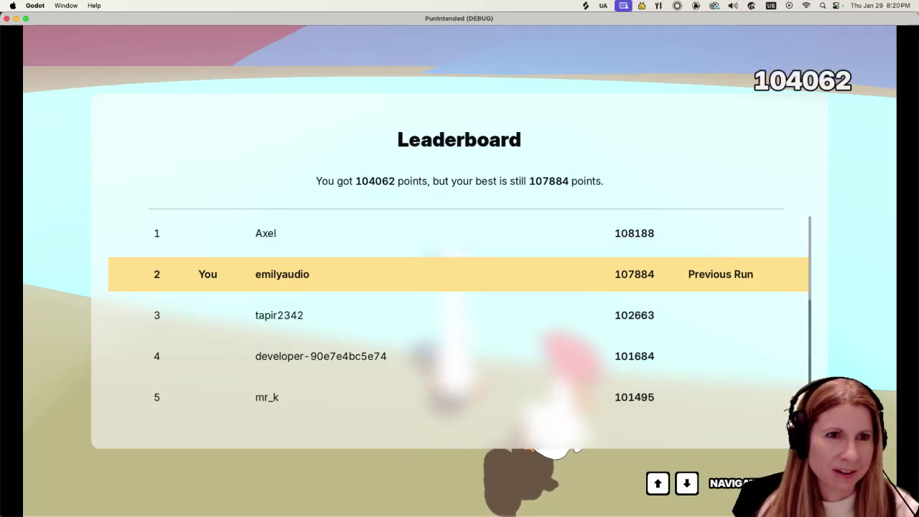
key(Escape)
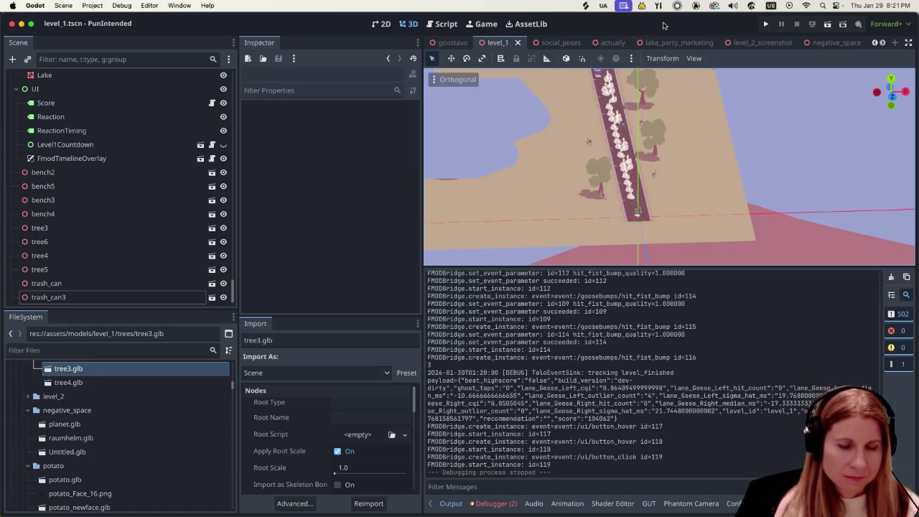
Quick-open level_2_screenshot.tscn by searching 'level_2'
key(alt+shift+o)
text(level_2)
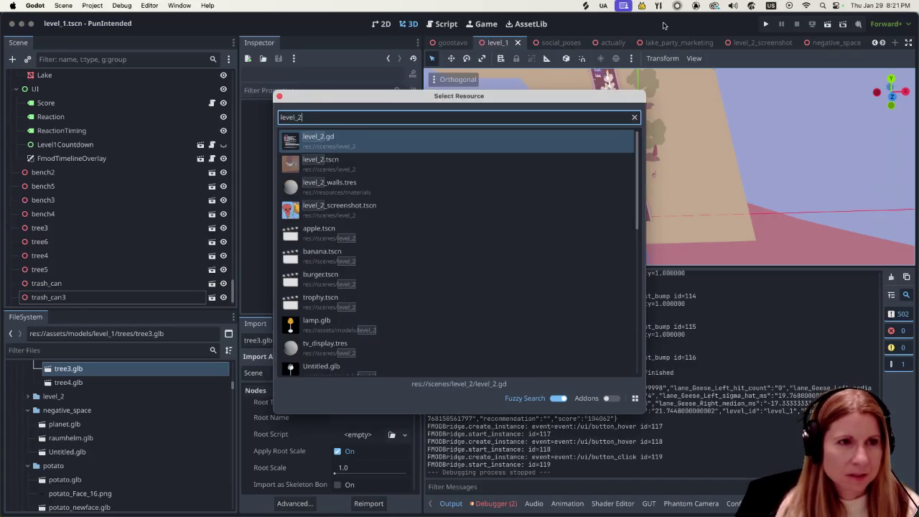
double_click(472, 209)
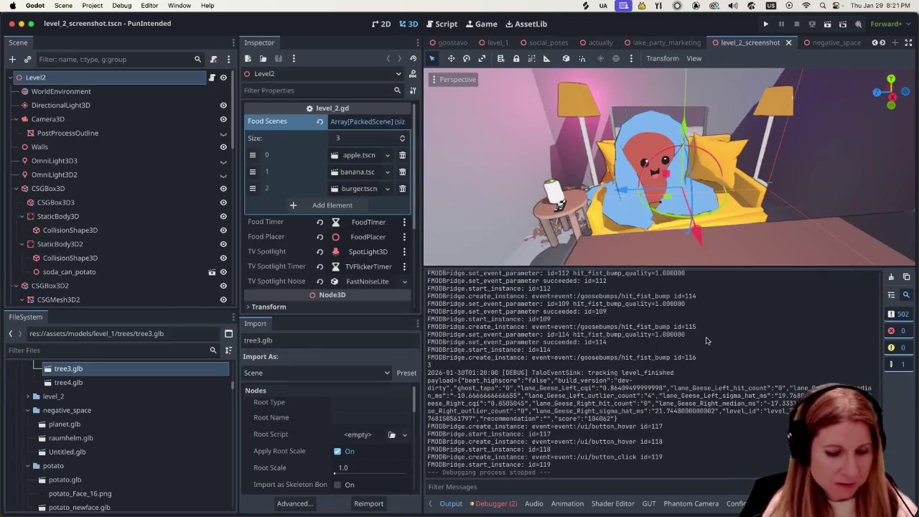
Collapse the bottom Output panel to enlarge the 3D view of the couch scene
key(ctrl+shift+o)
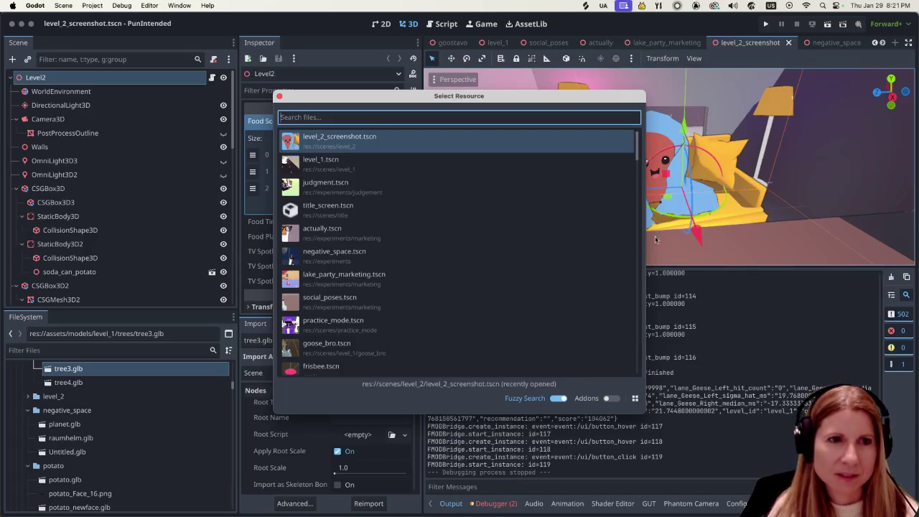
click(279, 96)
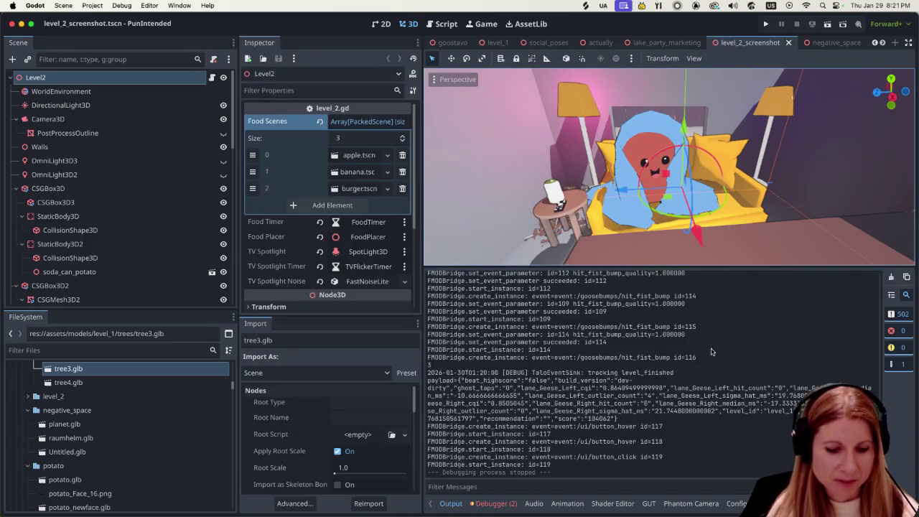
key(ctrl+j)
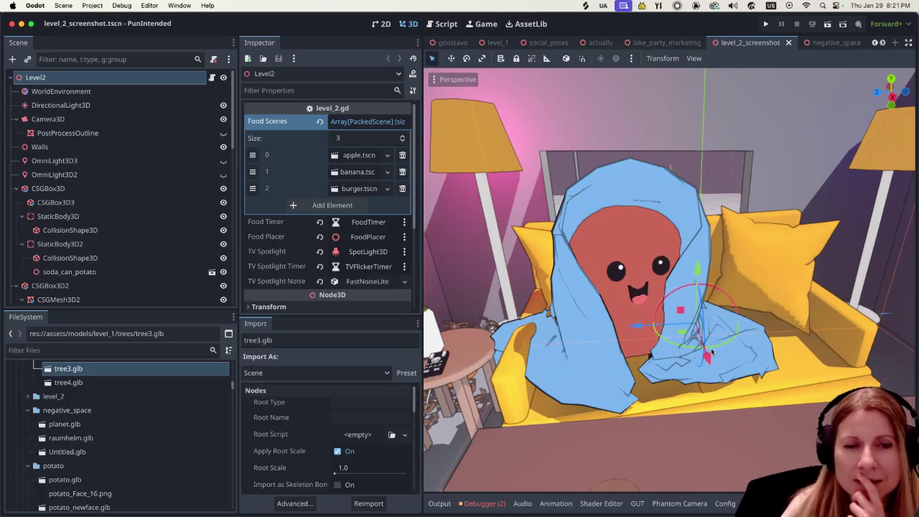
scroll(661, 383, down, 5)
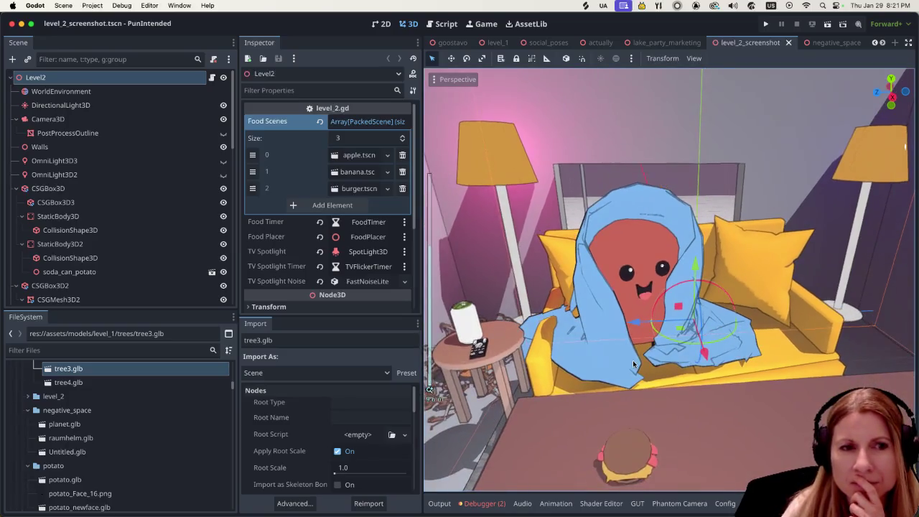
scroll(632, 364, down, 3)
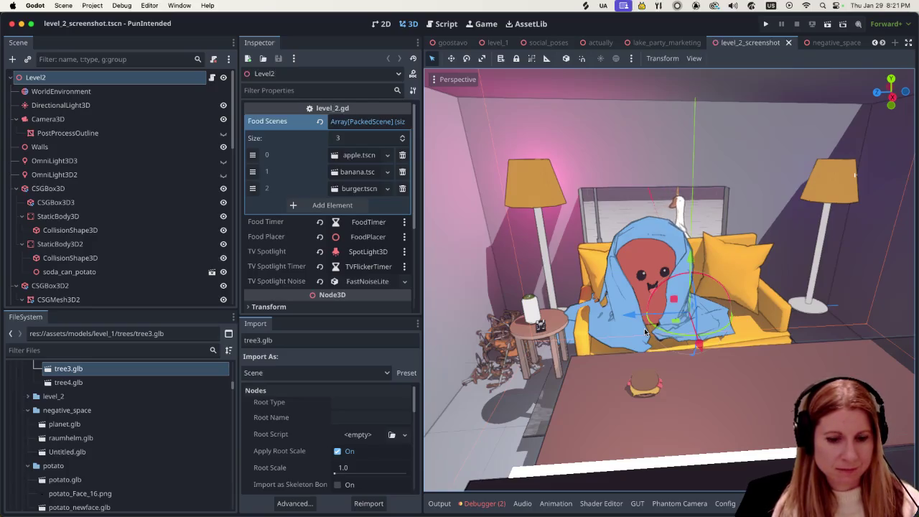
key(alt+shift+o)
Open negative_space.tscn and select the GoostavoSupermodel goose
text(neg)
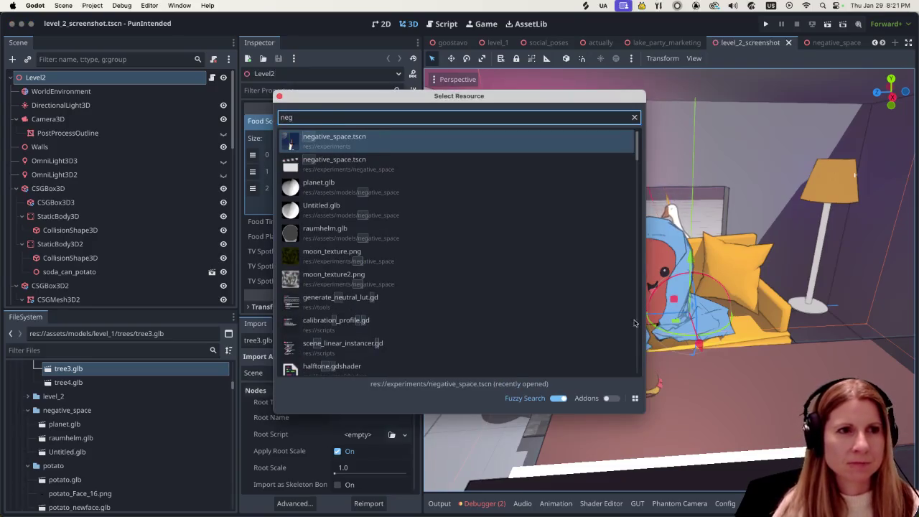
key(Return)
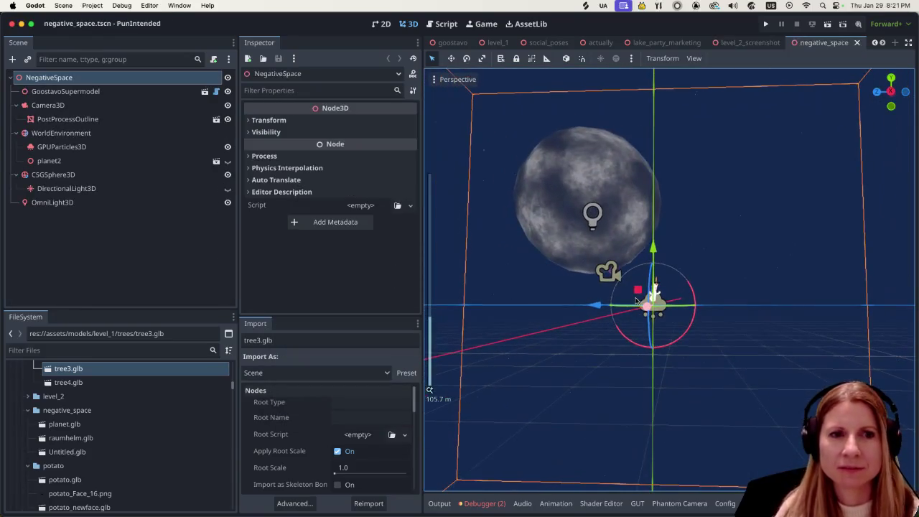
click(110, 96)
Set the goose's Hats property to raumhelm, then deselect it
drag(418, 193, 419, 263)
scroll(354, 231, down, 1)
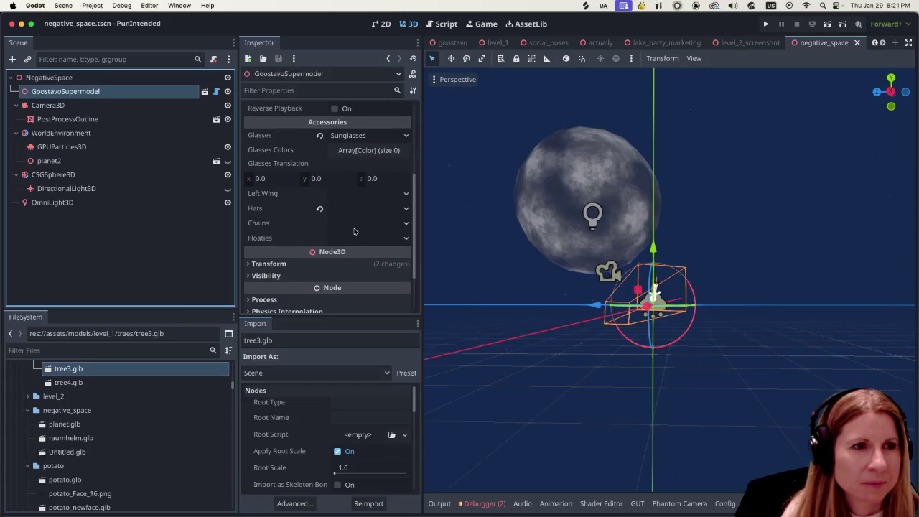
click(369, 210)
click(361, 274)
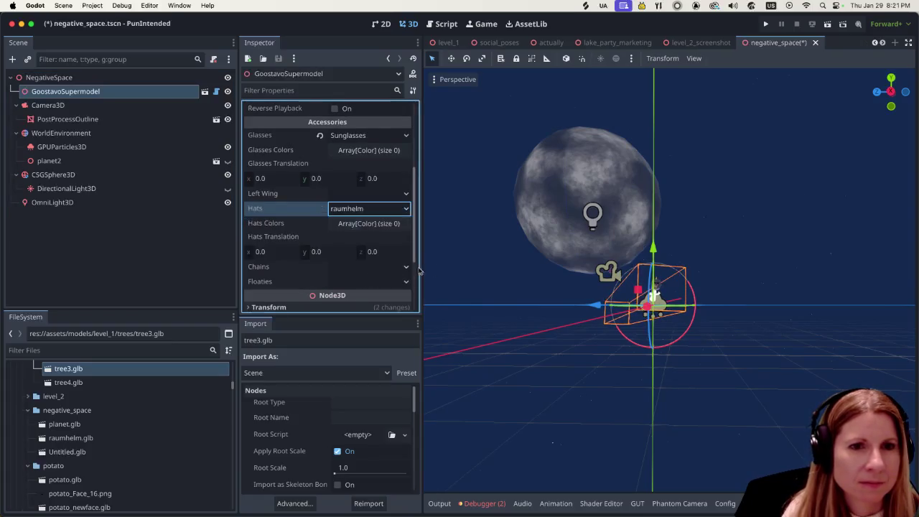
scroll(676, 293, up, 5)
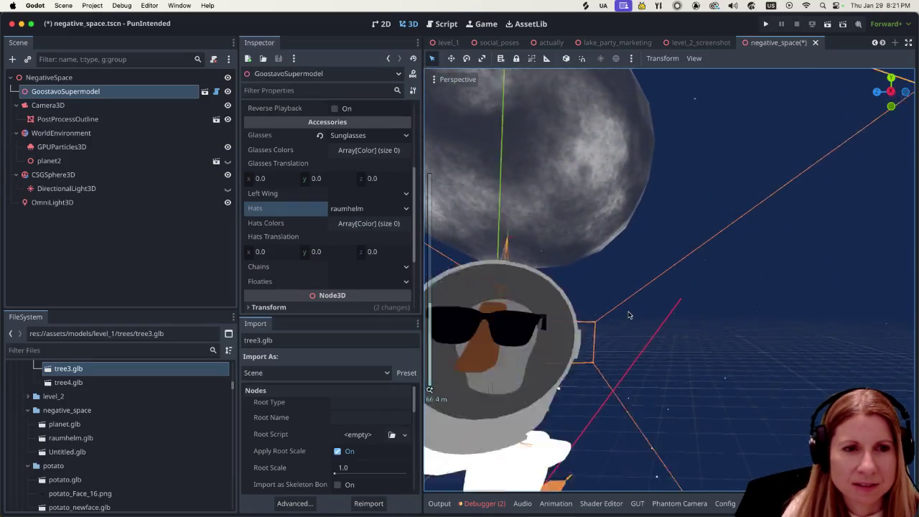
scroll(631, 309, down, 3)
click(718, 321)
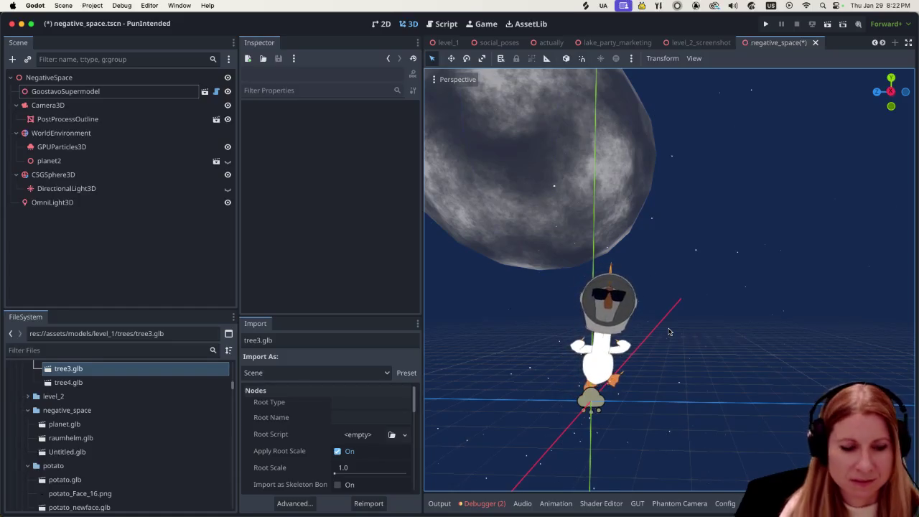
key(super+shift+o)
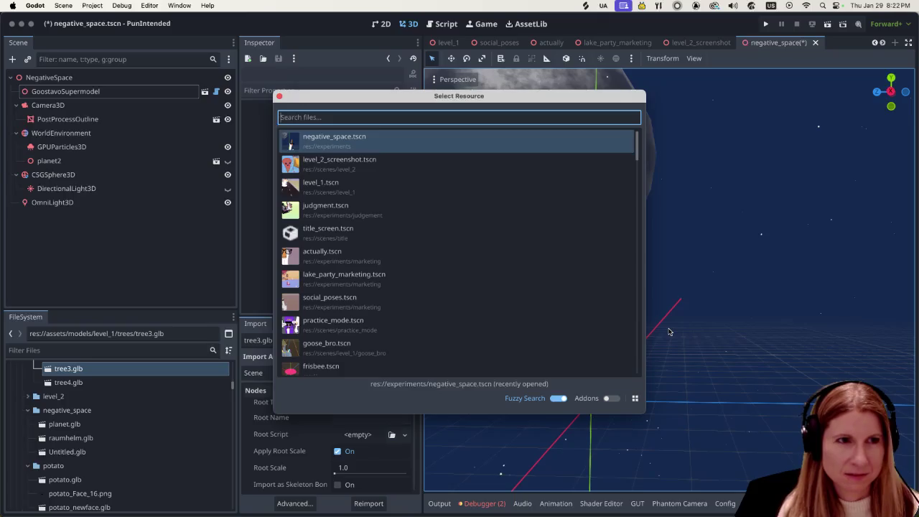
Open negative_space/negative_space.tscn from a 'nega' search and zoom around its viewport
text(nega)
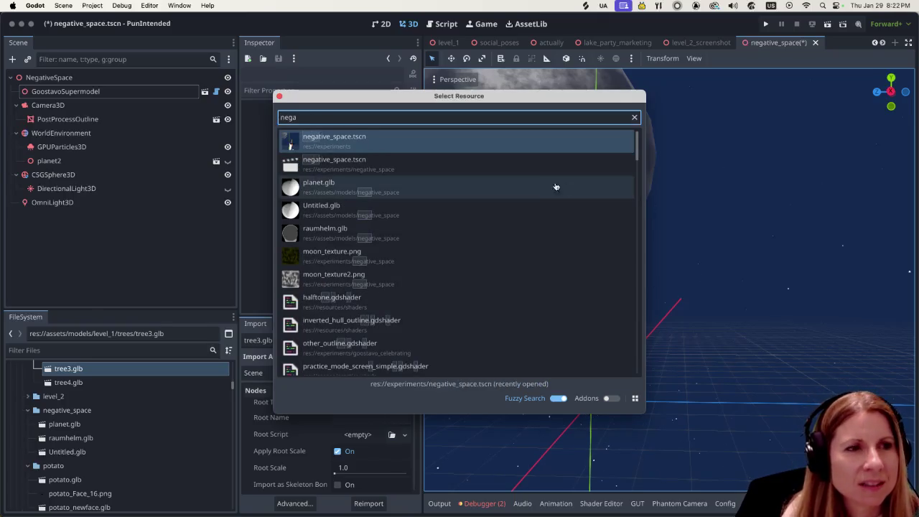
key(Down)
key(Return)
scroll(703, 283, down, 15)
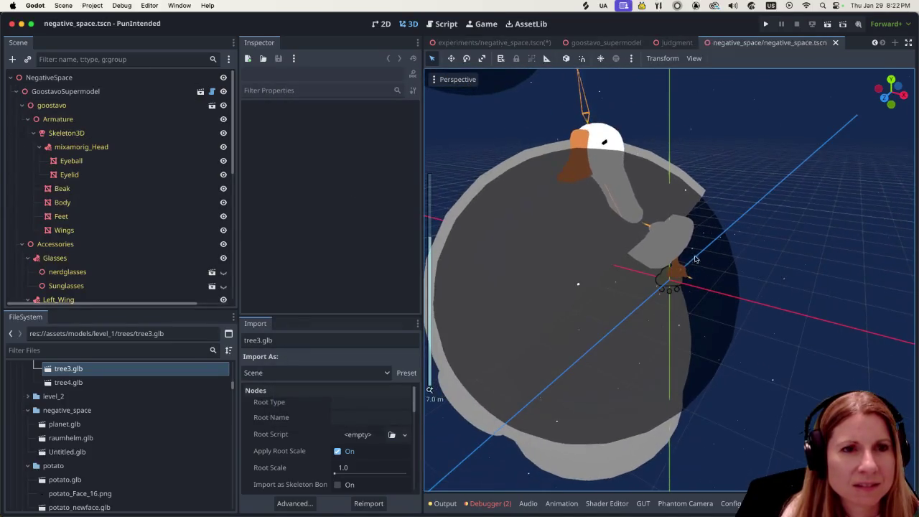
scroll(684, 246, up, 6)
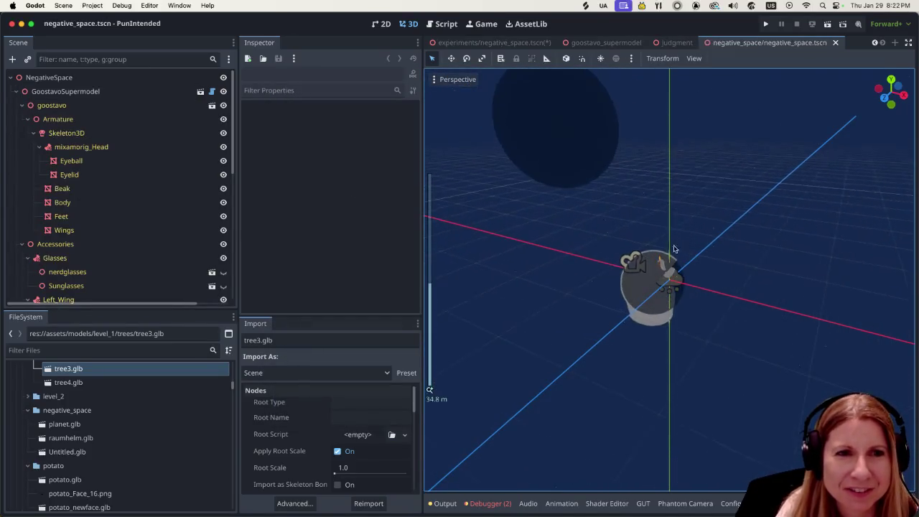
scroll(666, 247, down, 5)
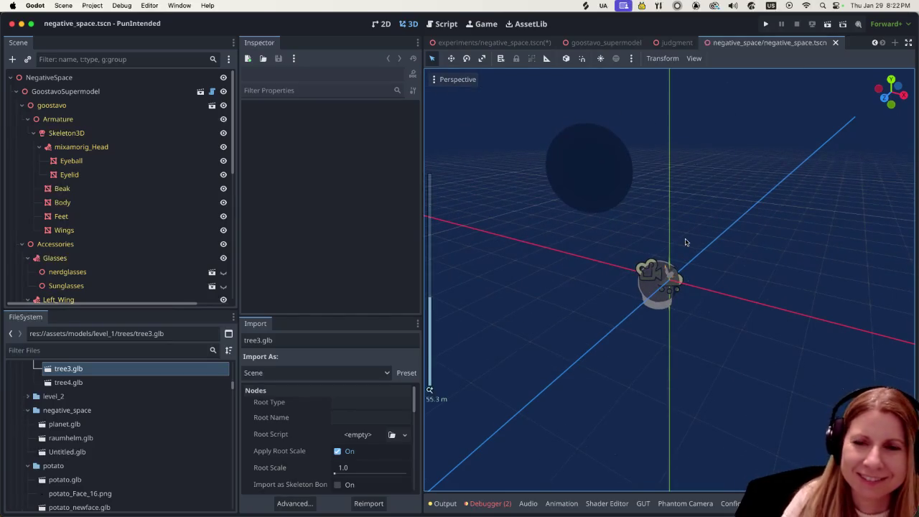
scroll(668, 231, up, 8)
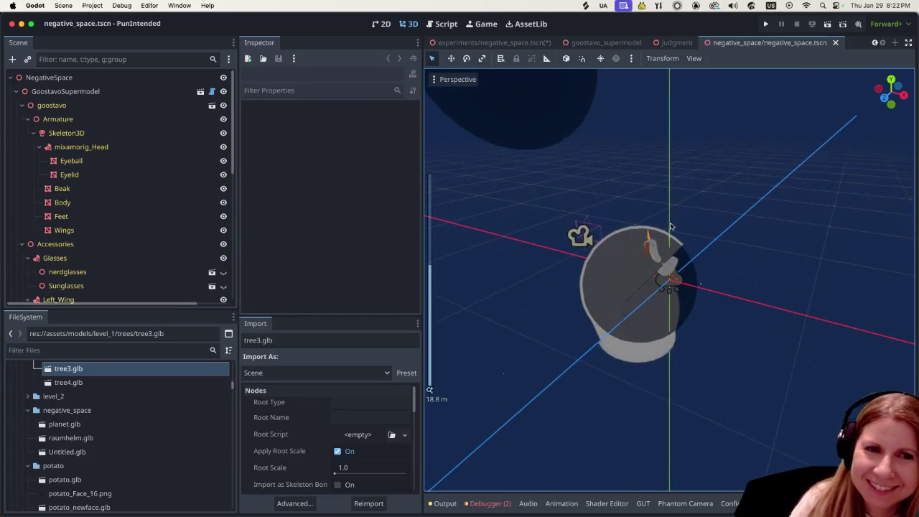
scroll(663, 230, down, 15)
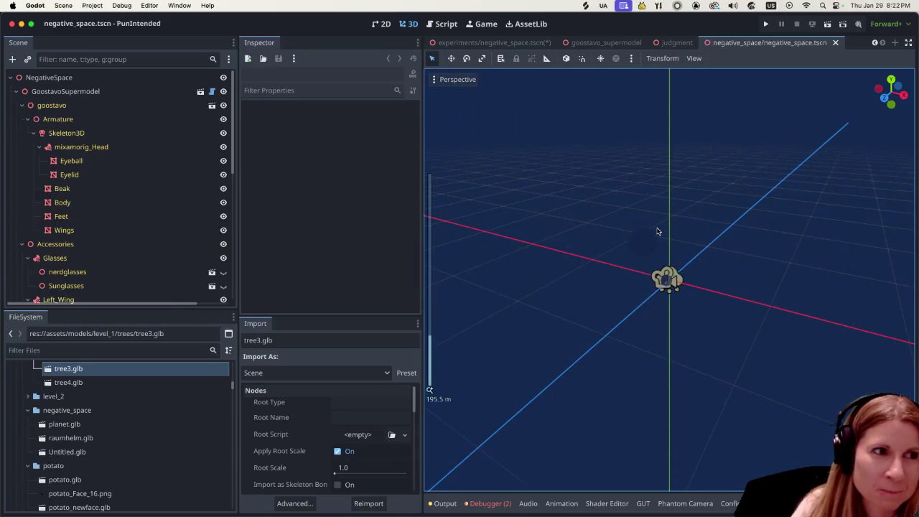
scroll(659, 231, up, 8)
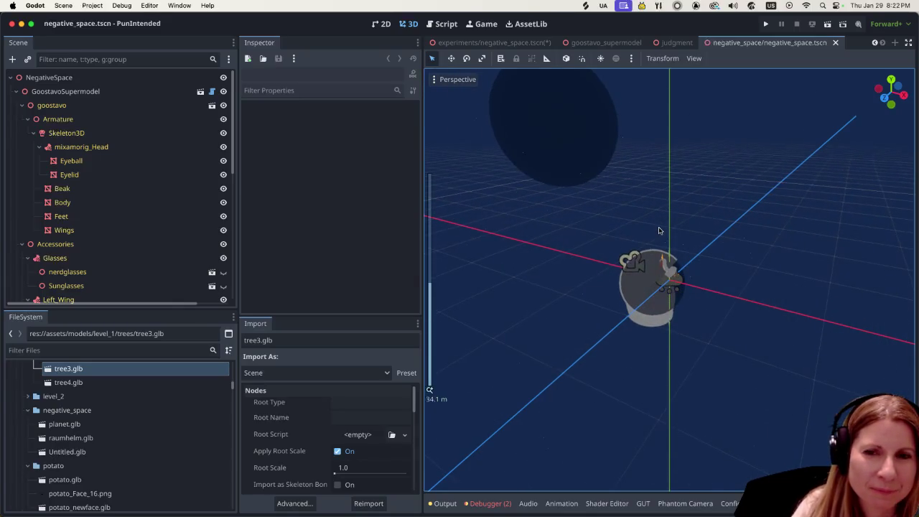
scroll(658, 232, down, 3)
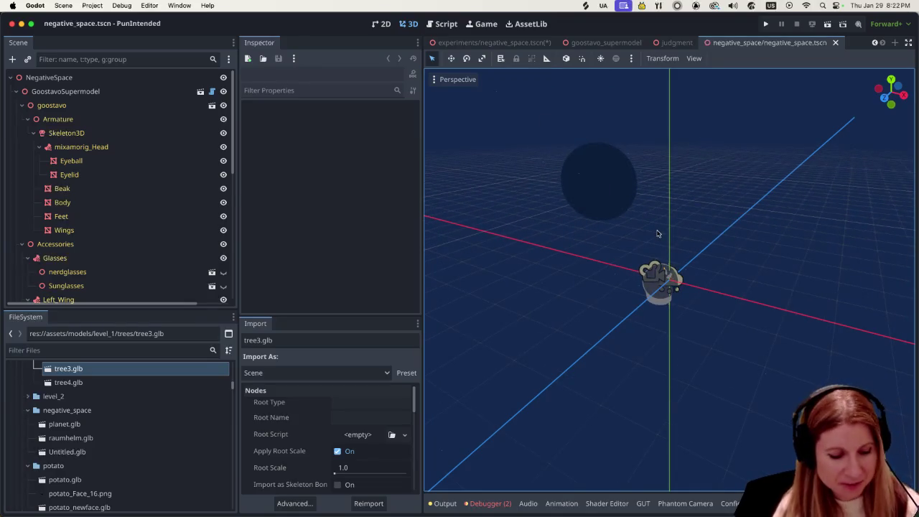
key(super+shift+o)
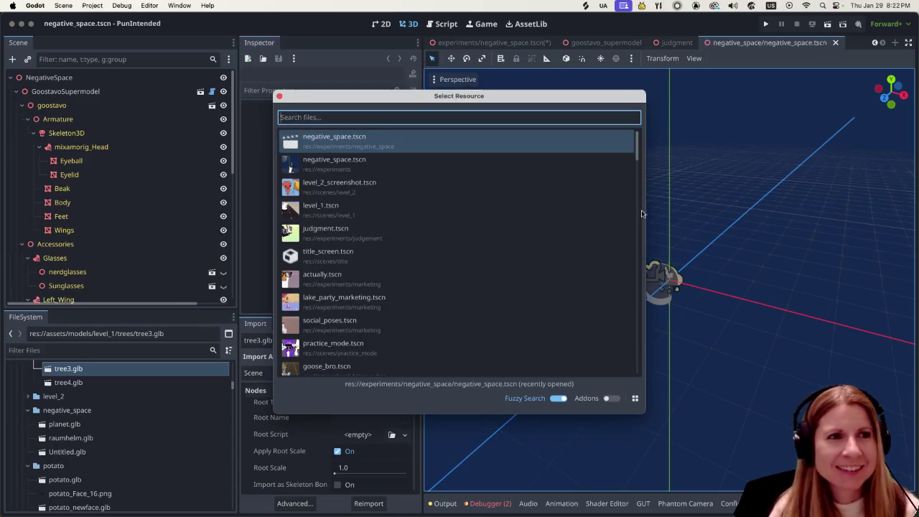
Switch back to experiments/negative_space.tscn, deselect the goose, and zoom around the moon
click(469, 165)
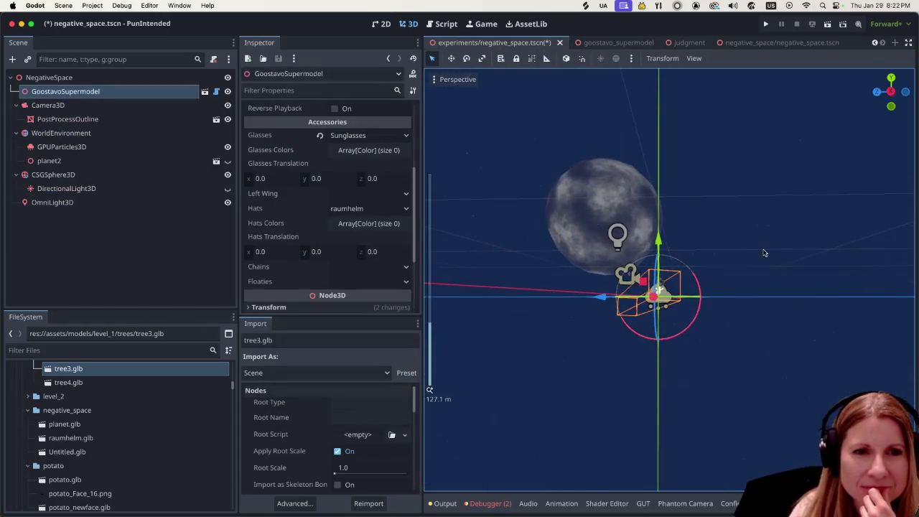
click(737, 245)
scroll(724, 255, up, 8)
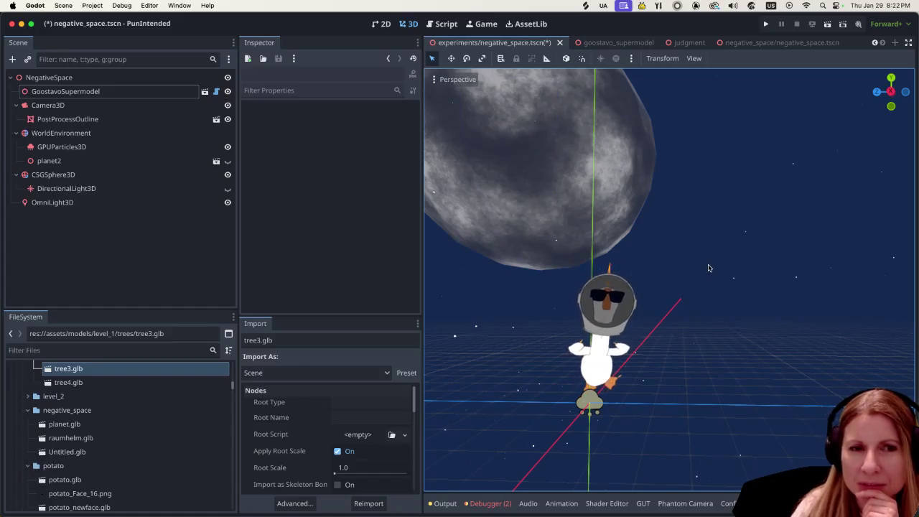
scroll(708, 268, down, 3)
scroll(711, 271, up, 2)
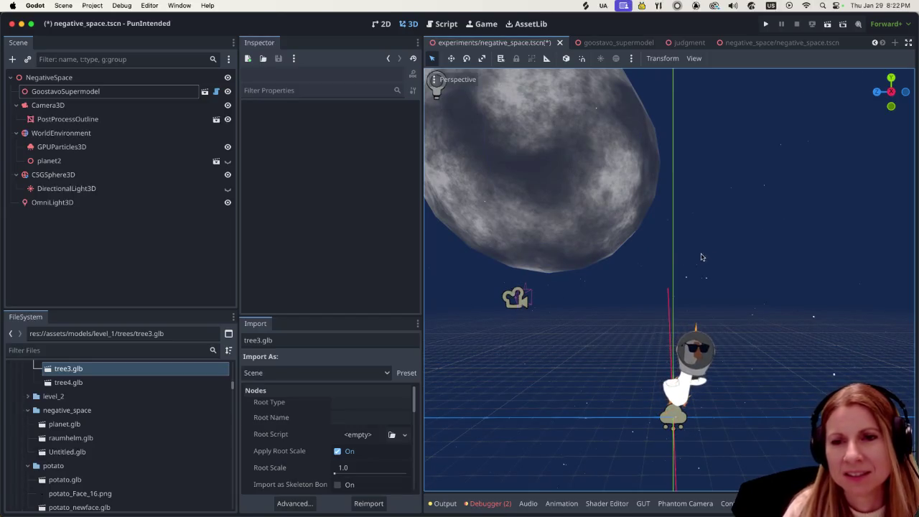
scroll(701, 250, down, 3)
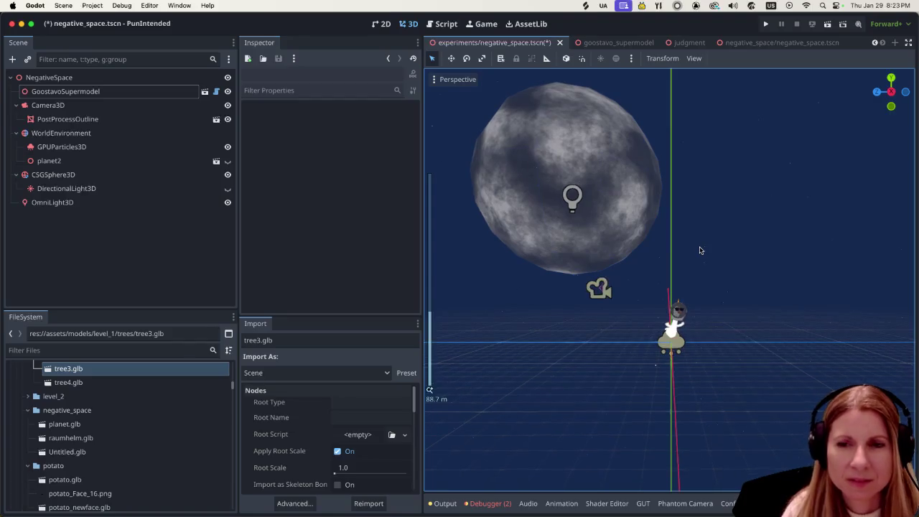
scroll(729, 245, up, 3)
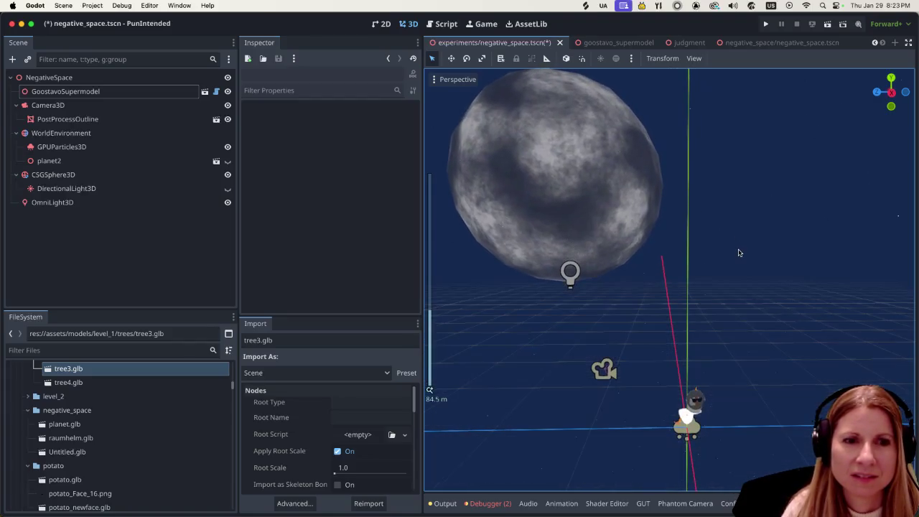
scroll(734, 250, down, 3)
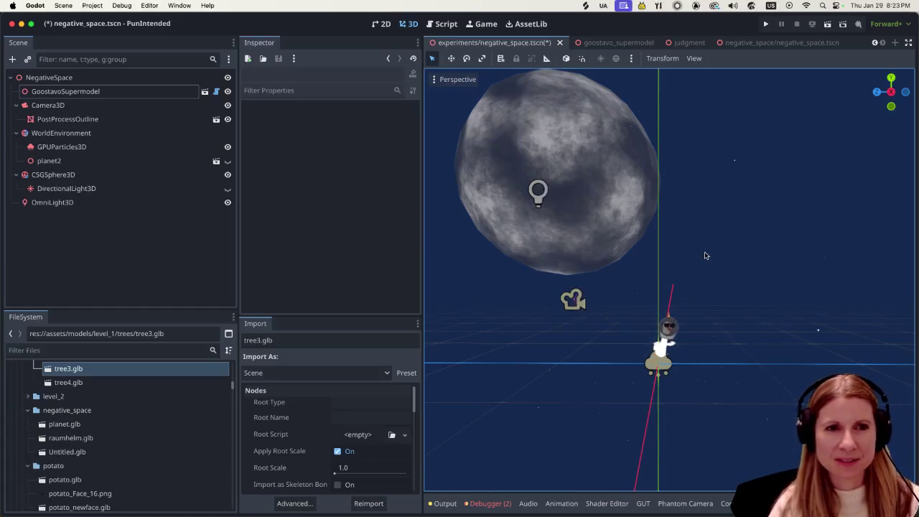
scroll(702, 257, up, 1)
scroll(693, 257, up, 3)
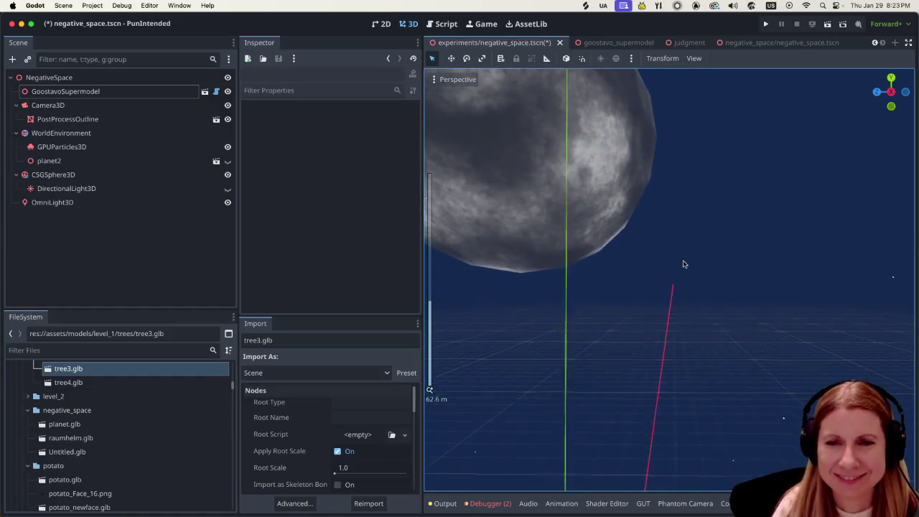
scroll(684, 264, down, 3)
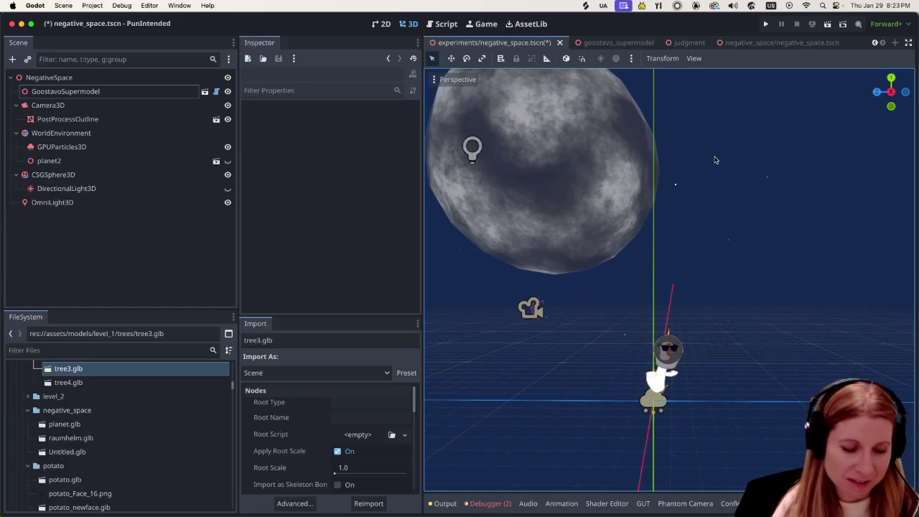
key(super+shift+o)
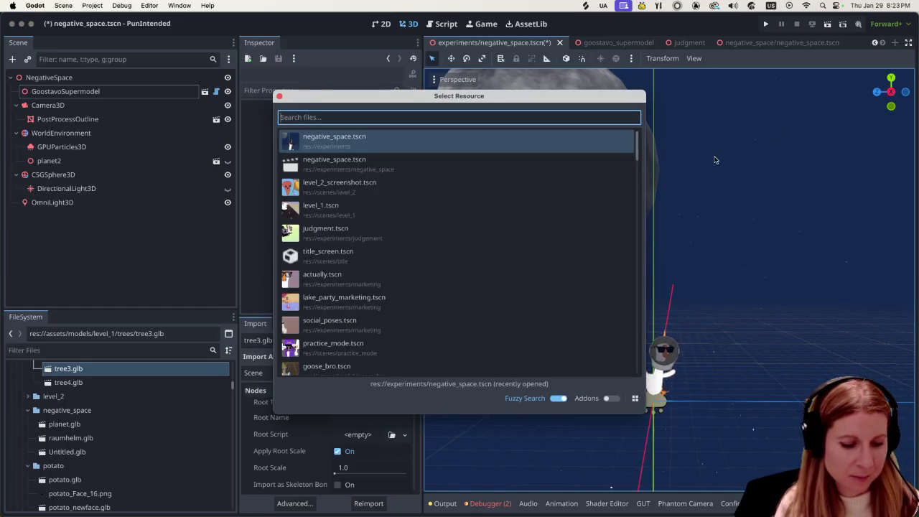
Open lake_party_marketing.tscn from a 'lake' search, test-run the game, then close its window
text(lake)
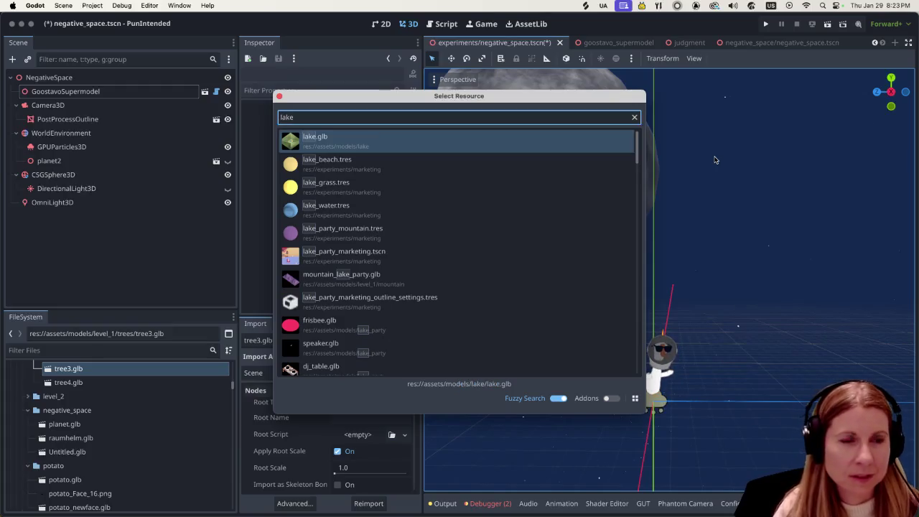
click(493, 251)
key(super+r)
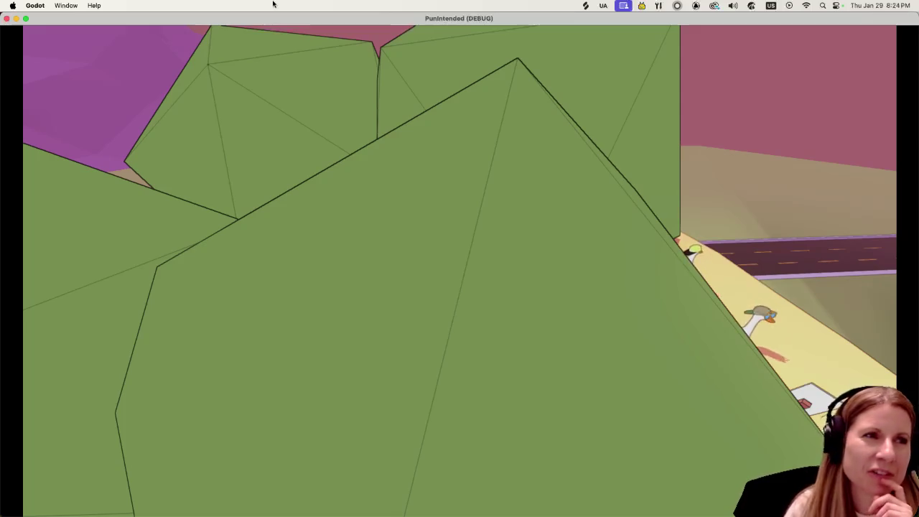
click(7, 18)
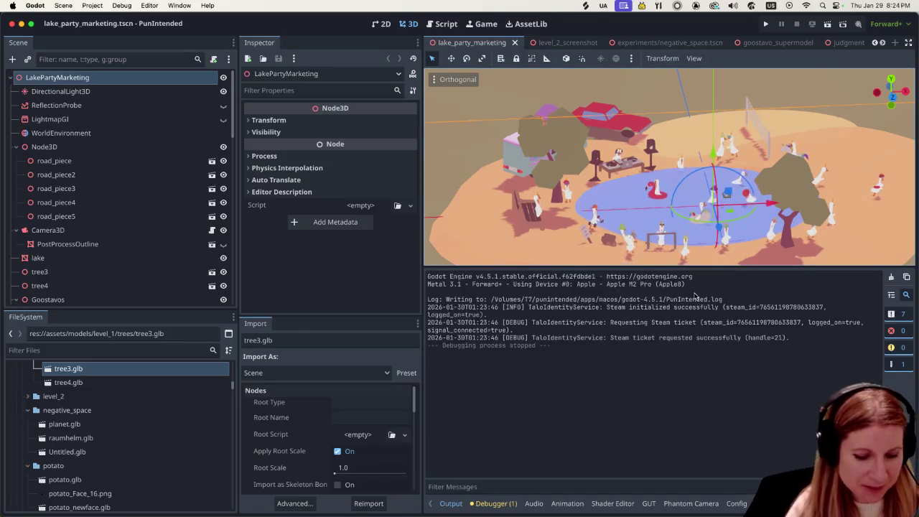
Open practice_mode.tscn from a 'prac' search and run the project
key(shift+alt+o)
text(prac)
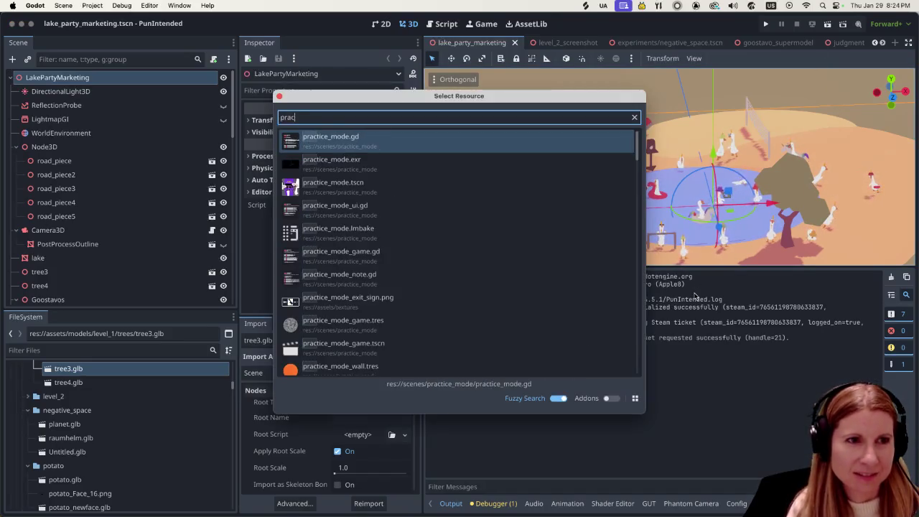
click(462, 188)
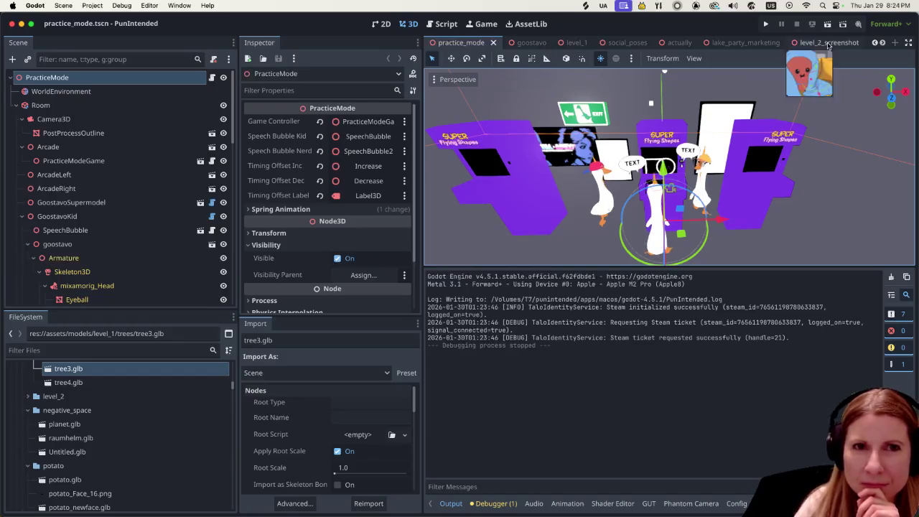
click(767, 25)
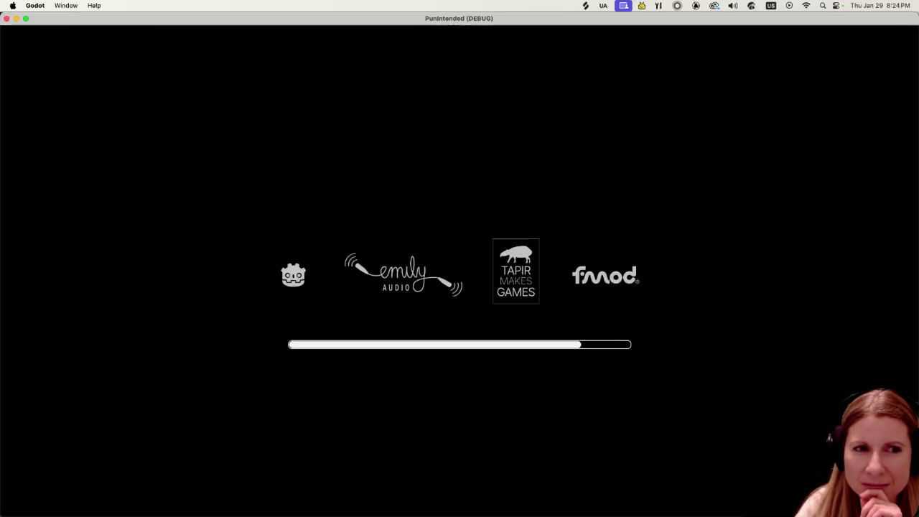
Enter the Super Flying Shapes arcade, then go back to the Rhythm and Goose main menu
key(Return)
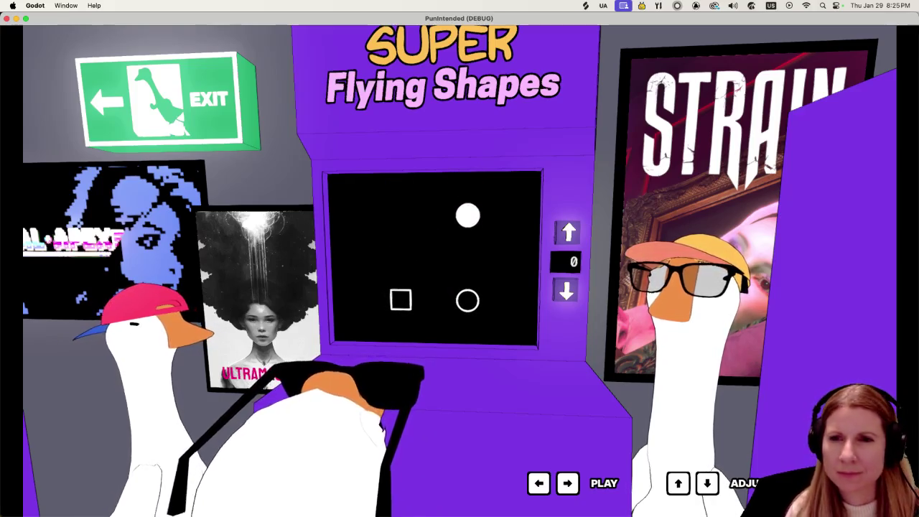
key(Escape)
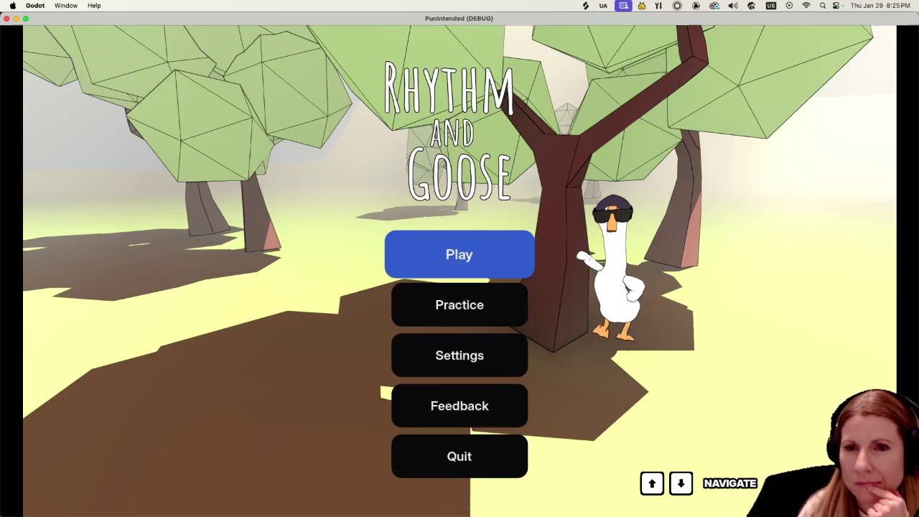
Try Practice mode's circle and square notes, start Play, then stop the run back to the editor
key(Down)
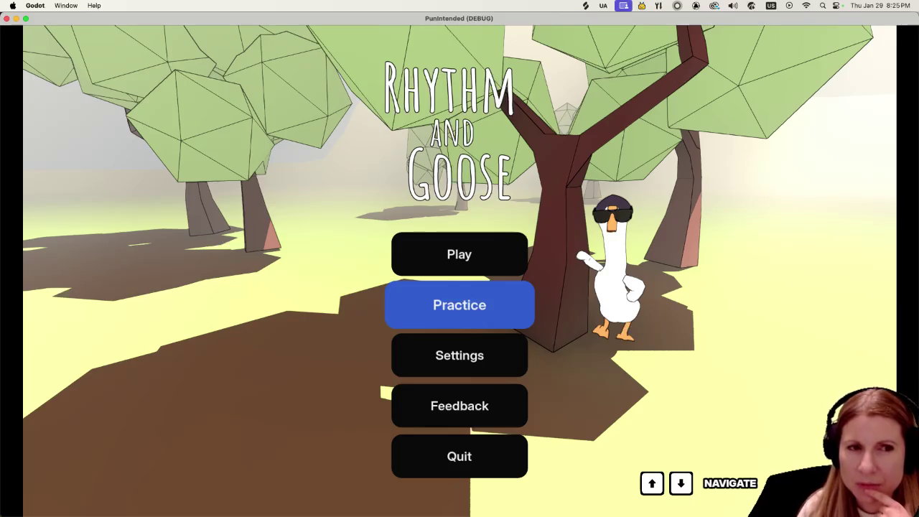
key(Return)
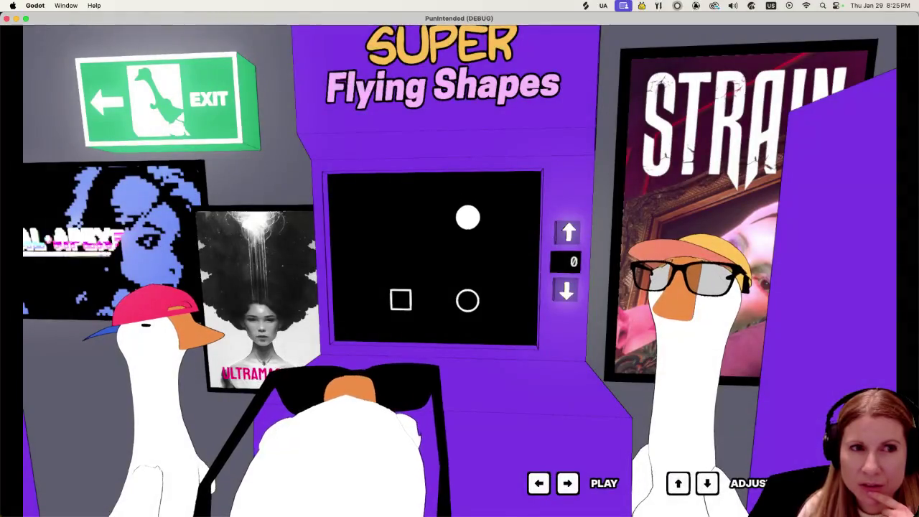
key(Right)
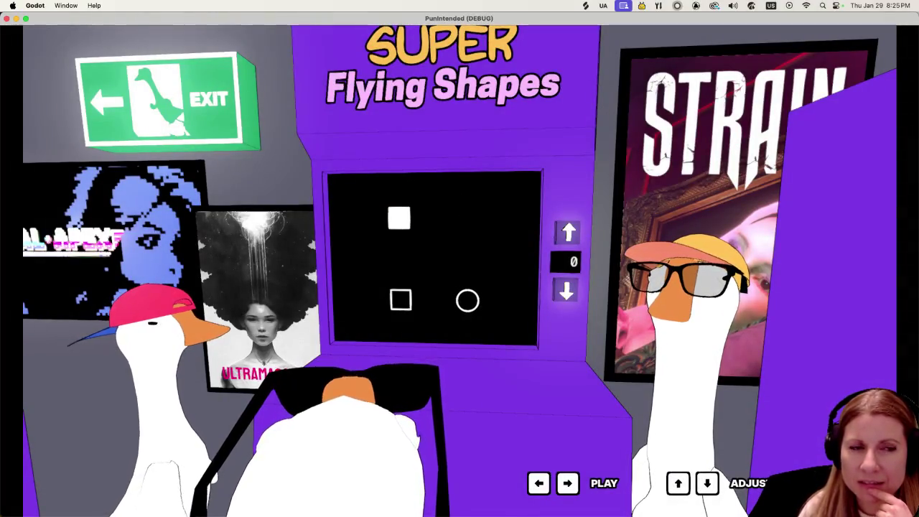
key(Left)
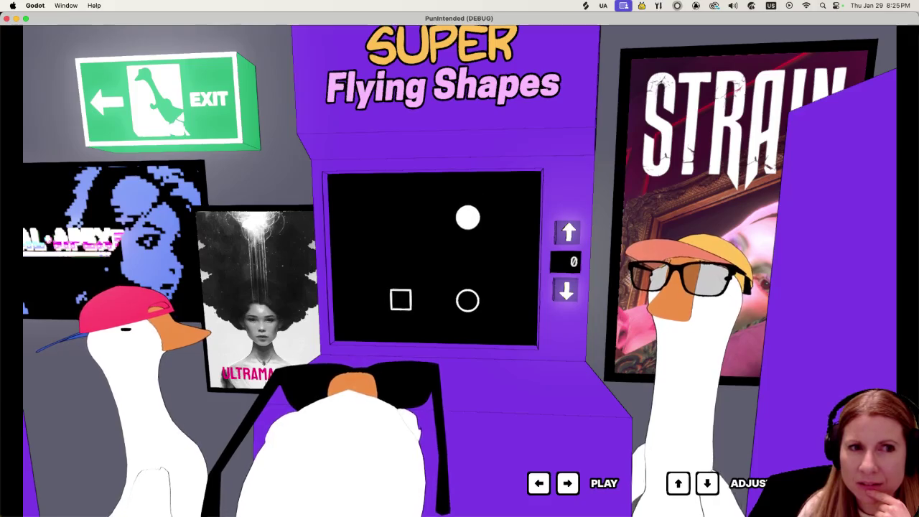
key(Escape)
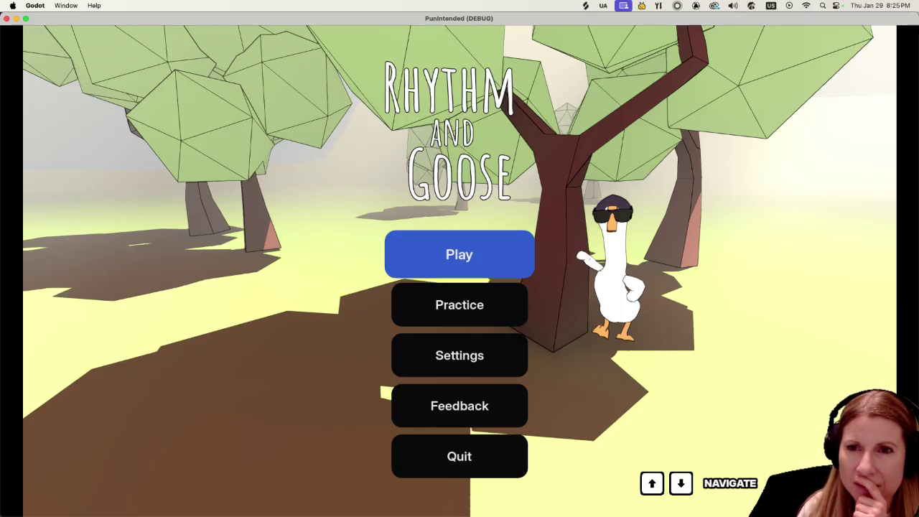
key(Return)
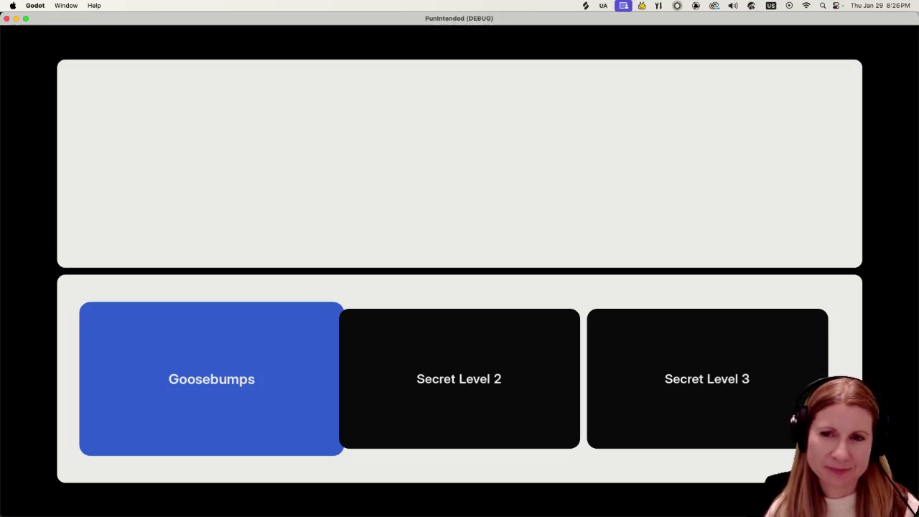
key(super+q)
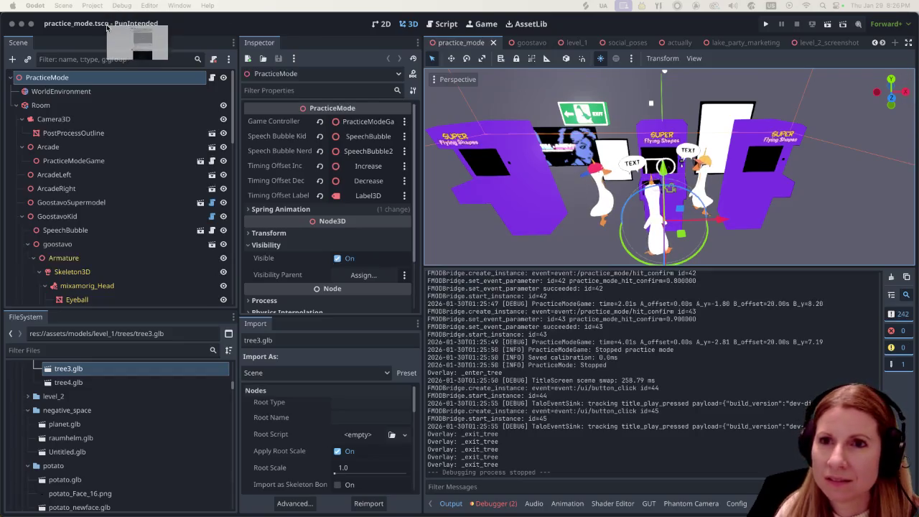
Switch from Godot to the Firefox window showing the Bluesky space cat post
key(super+Tab)
mouse_move(378, 185)
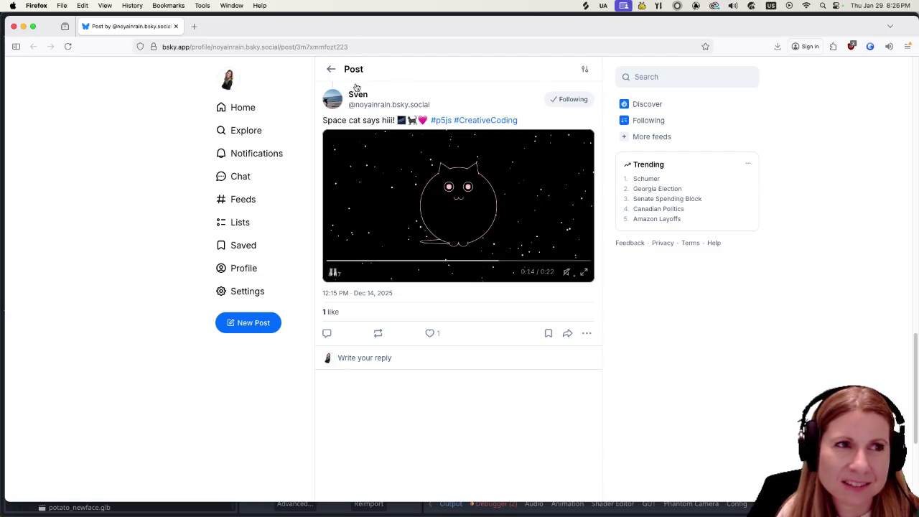
Return to the Godot editor and launch a new test run of the game
key(super+Tab)
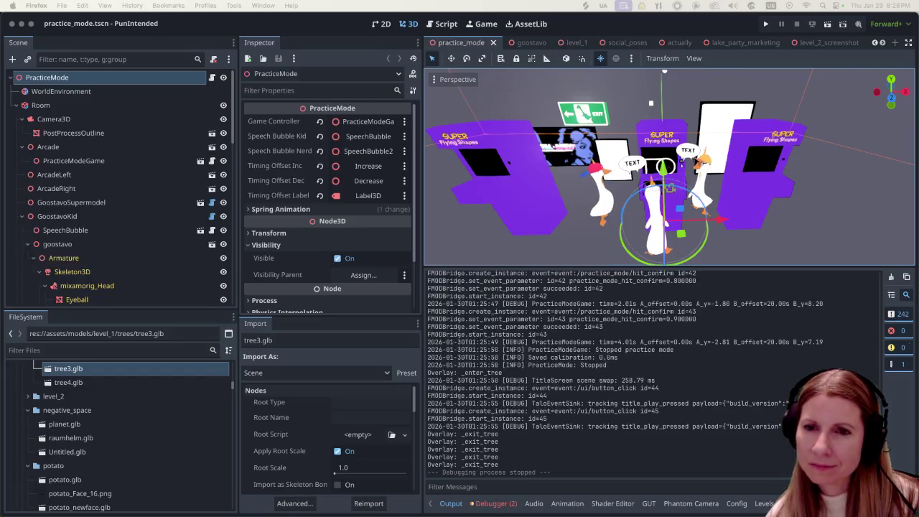
click(766, 24)
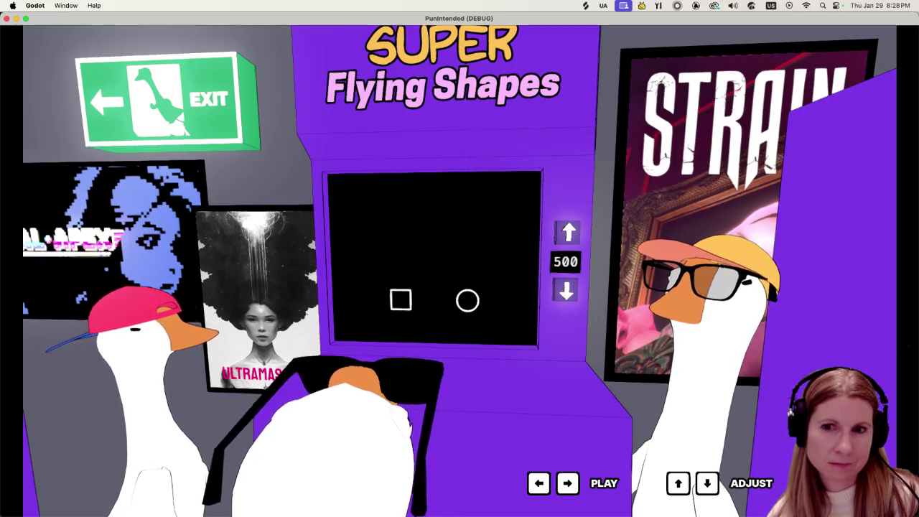
End the practice-mode test run and return to the practice_mode scene in the editor
key(Escape)
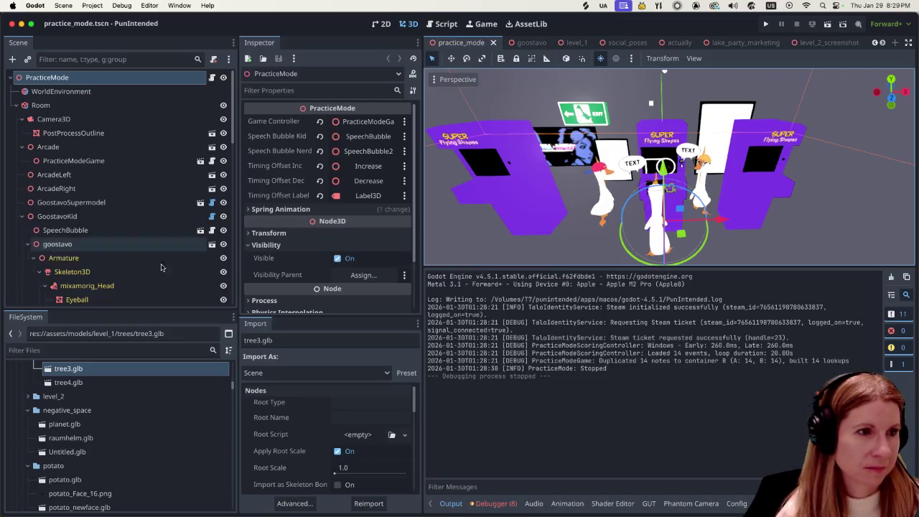
Open level_1.tscn through Quick Open Scene by searching 'level'
scroll(111, 256, down, 10)
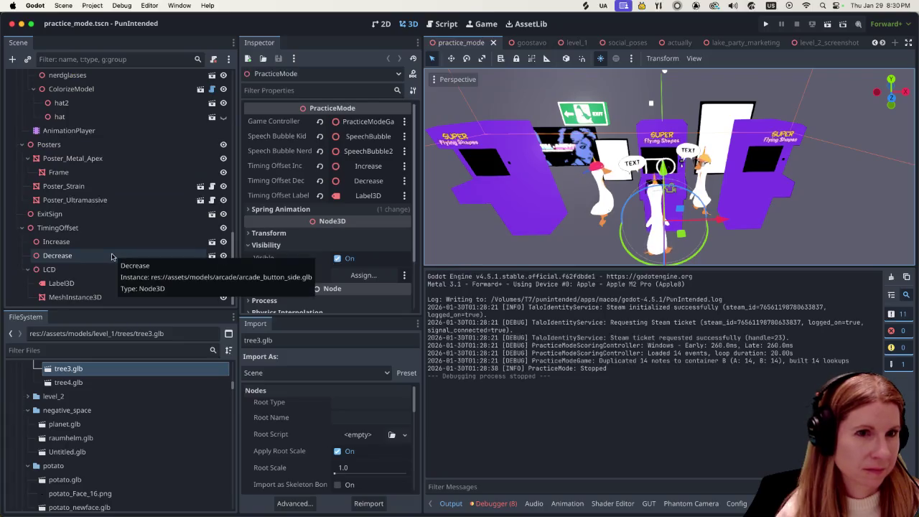
scroll(111, 256, up, 5)
key(super+shift+o)
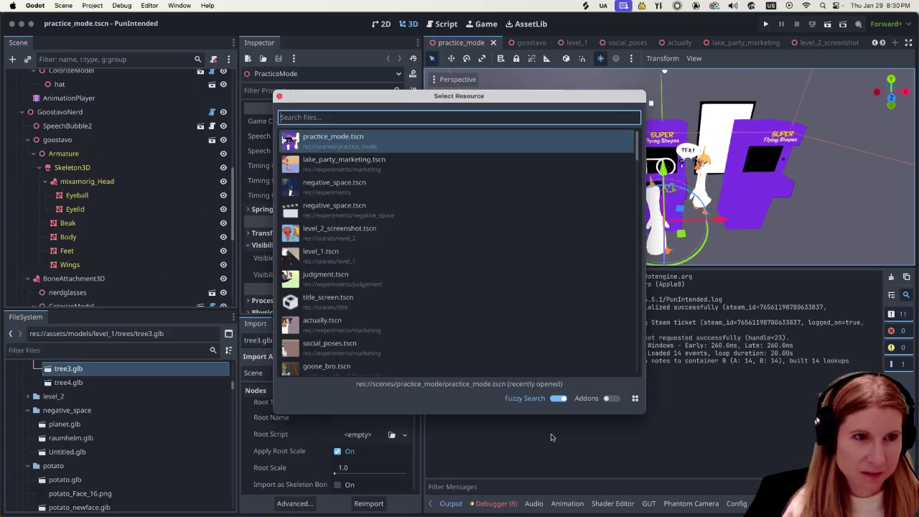
text(level)
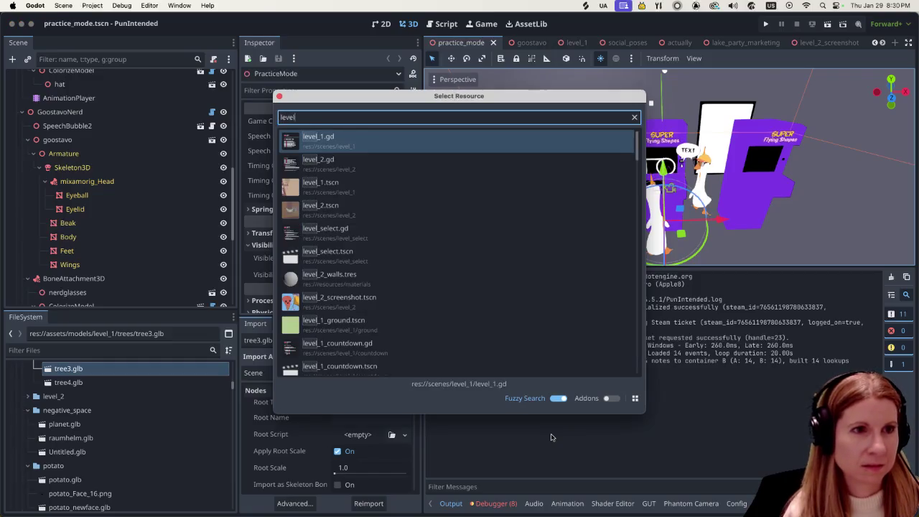
double_click(417, 188)
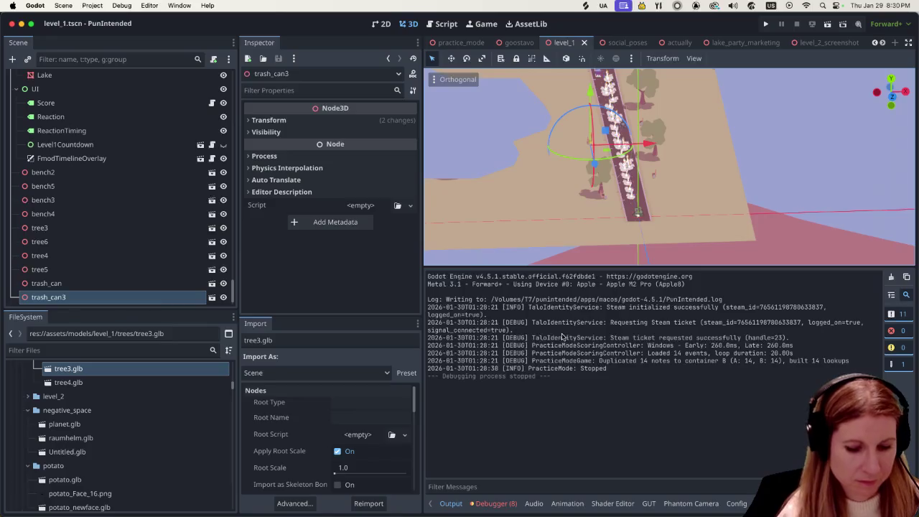
Hide the bottom panel and view the level_1 road in Top Orthogonal view
key(ctrl+j)
scroll(602, 313, down, 1)
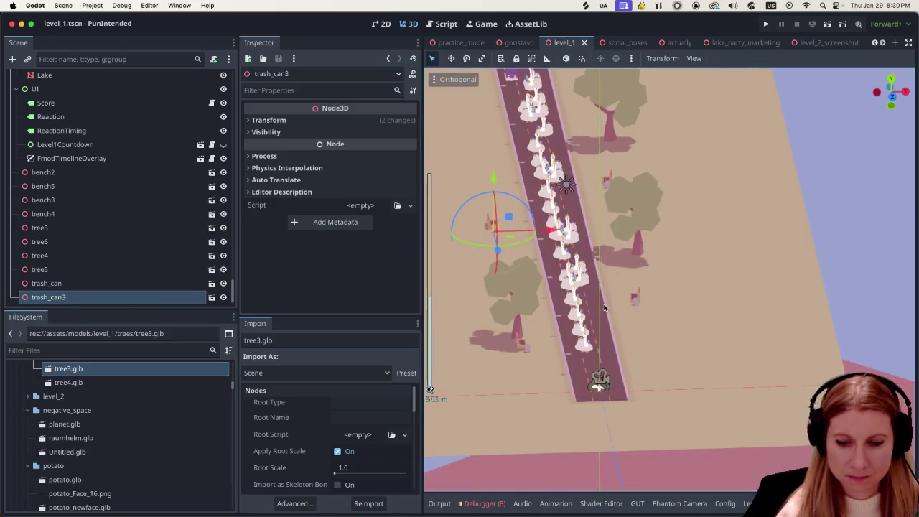
key(KP_7)
scroll(531, 291, down, 1)
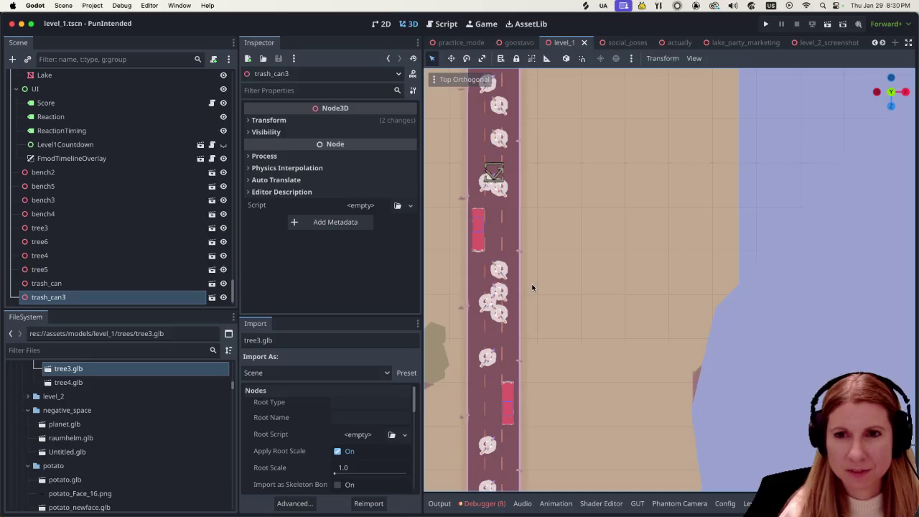
scroll(532, 288, down, 2)
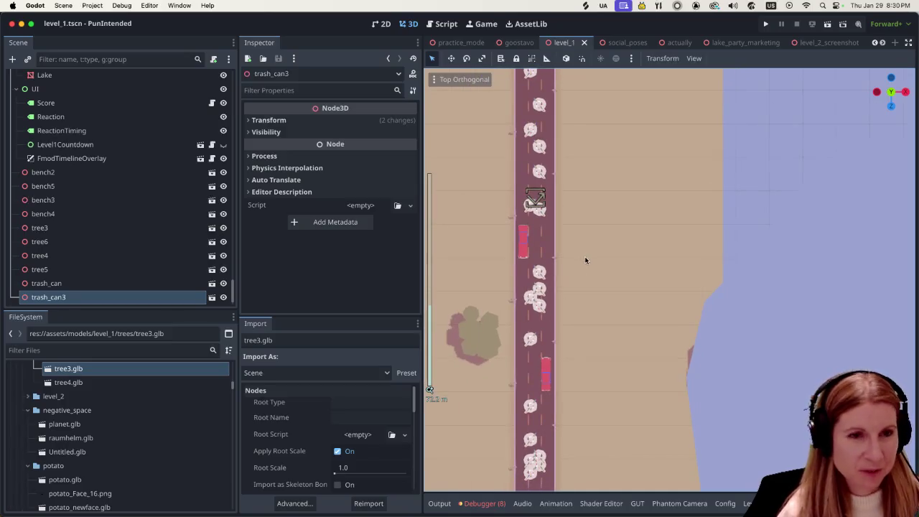
scroll(597, 307, down, 3)
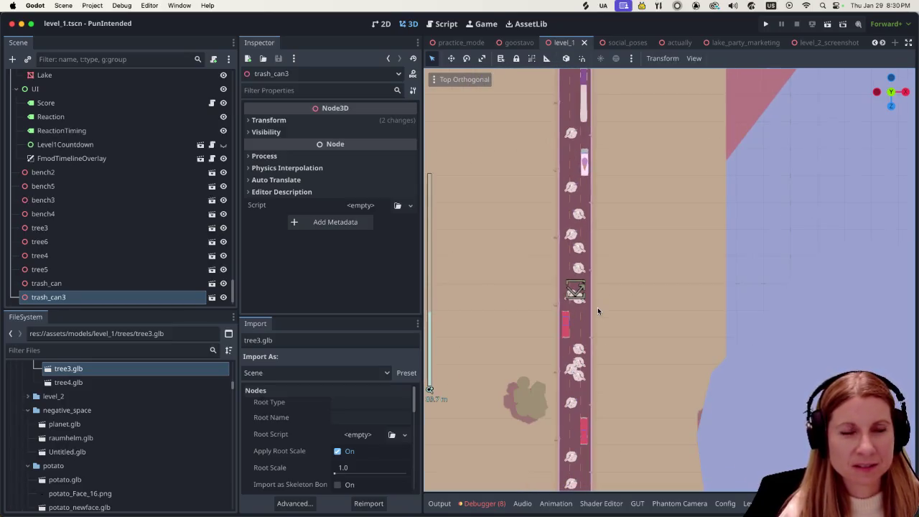
scroll(597, 307, down, 3)
scroll(626, 266, down, 3)
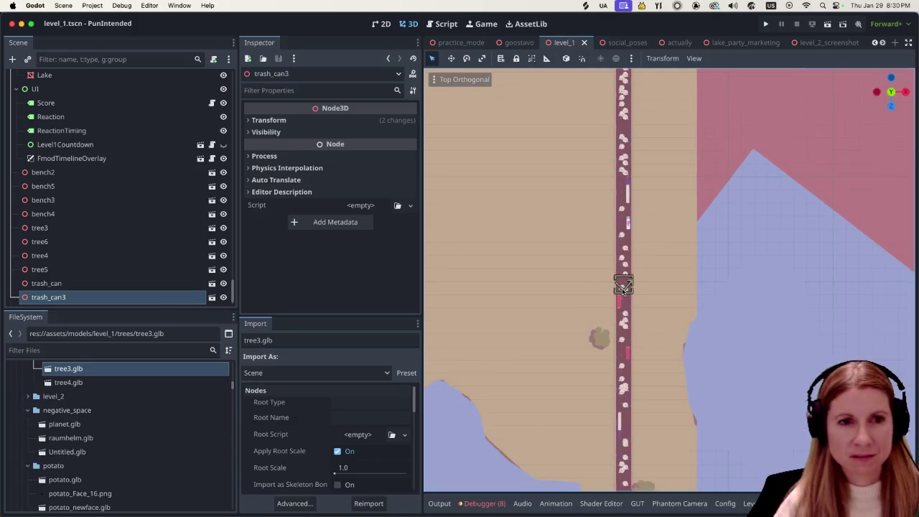
scroll(652, 291, up, 1)
scroll(652, 291, up, 1)
Pan and zoom along the road to survey its geese, cars, trees and trash can
drag(672, 270, 624, 321)
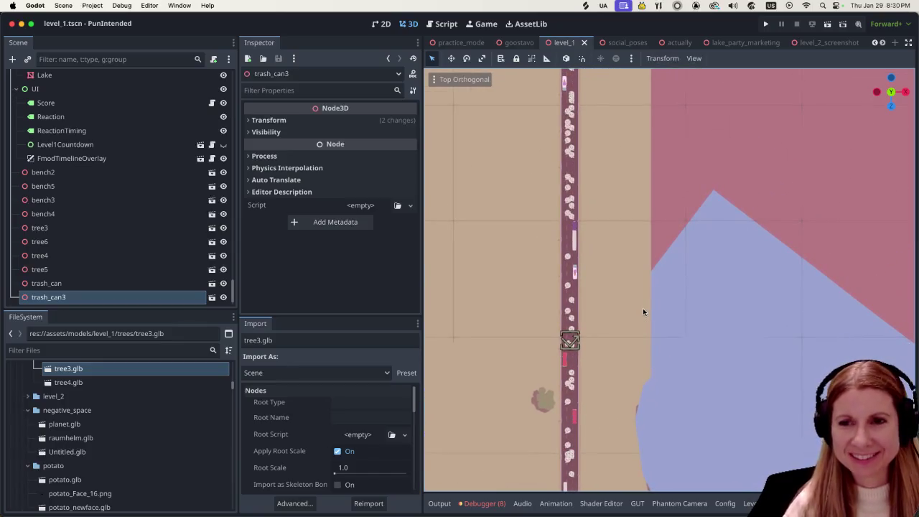
scroll(635, 310, up, 2)
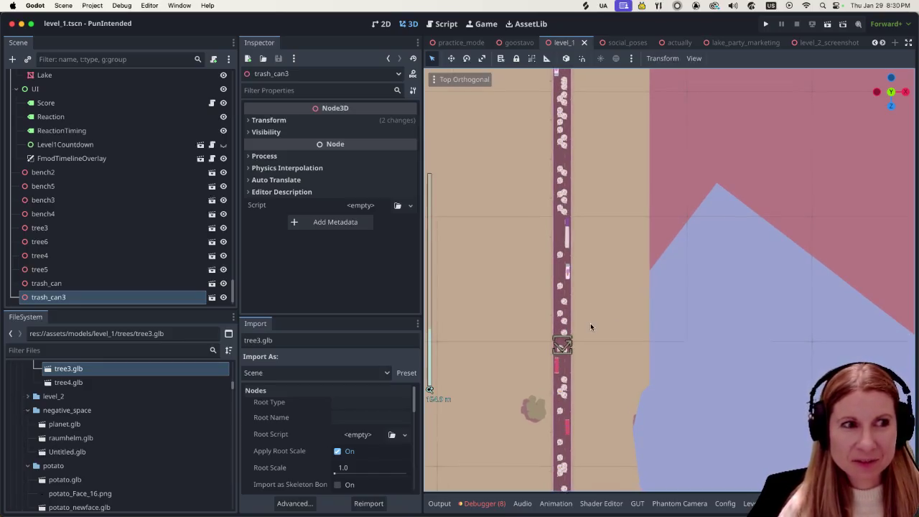
scroll(579, 323, up, 3)
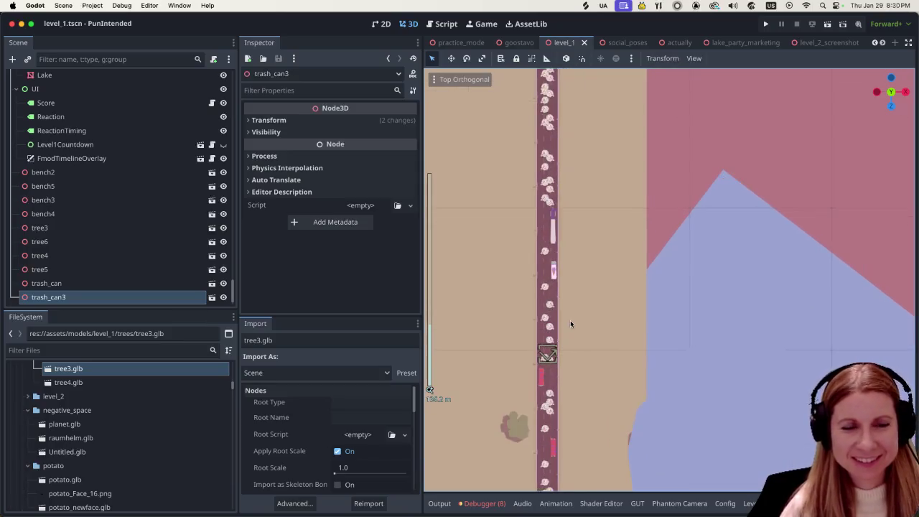
scroll(574, 324, down, 5)
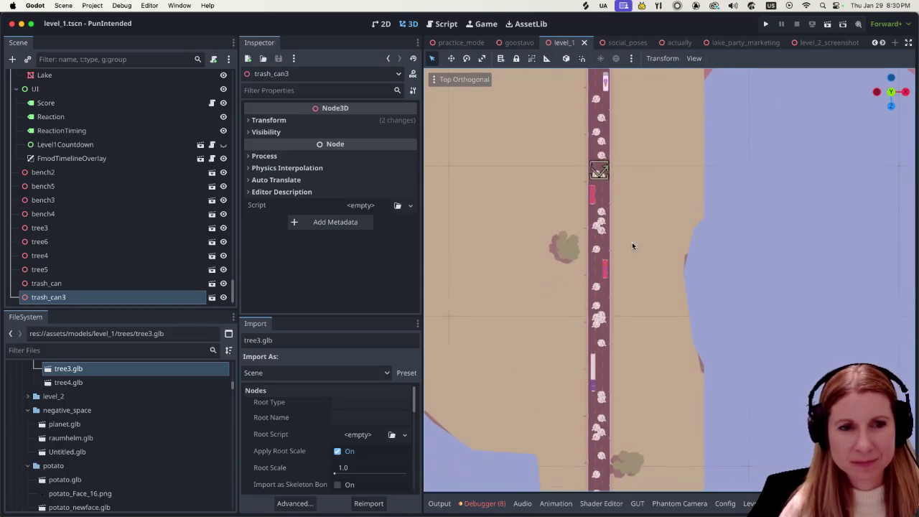
scroll(661, 336, down, 3)
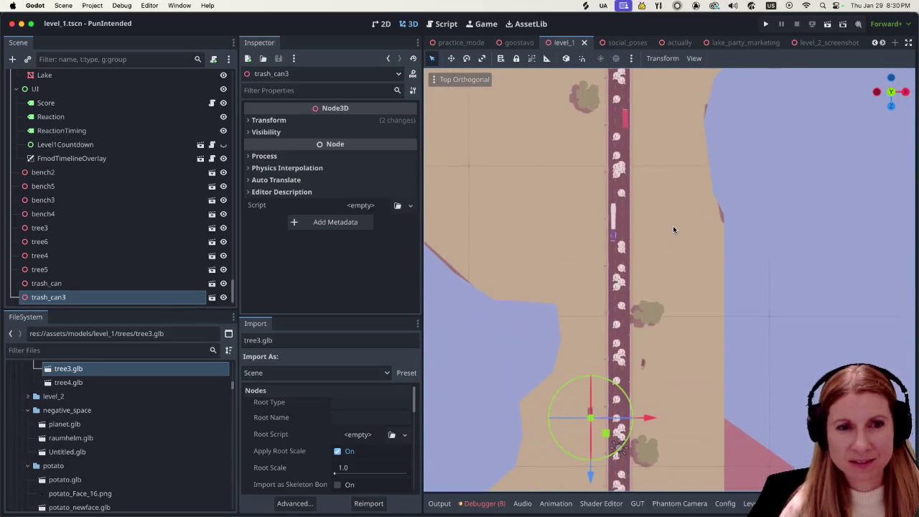
scroll(673, 297, down, 5)
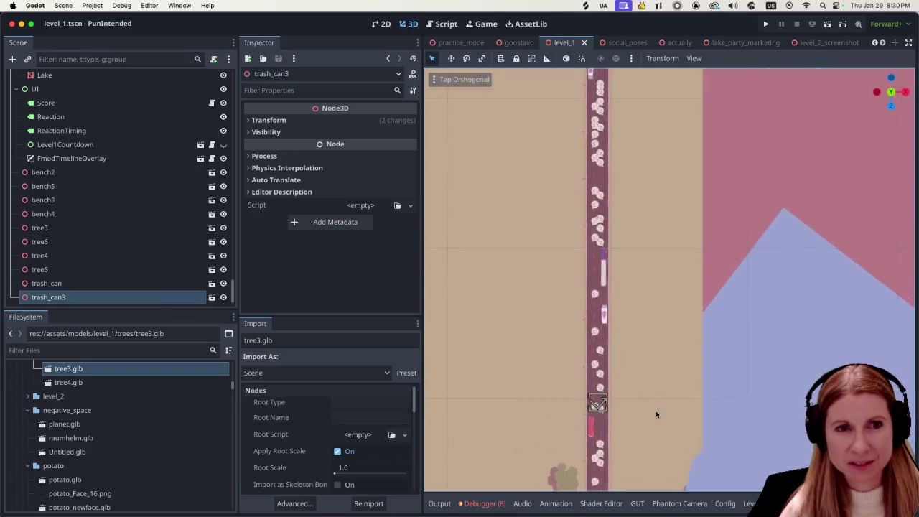
scroll(660, 337, down, 3)
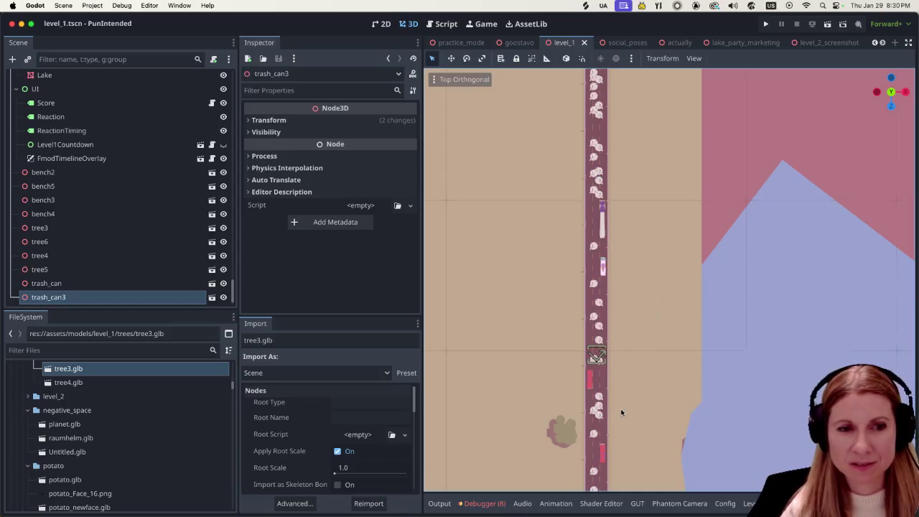
scroll(621, 393, up, 5)
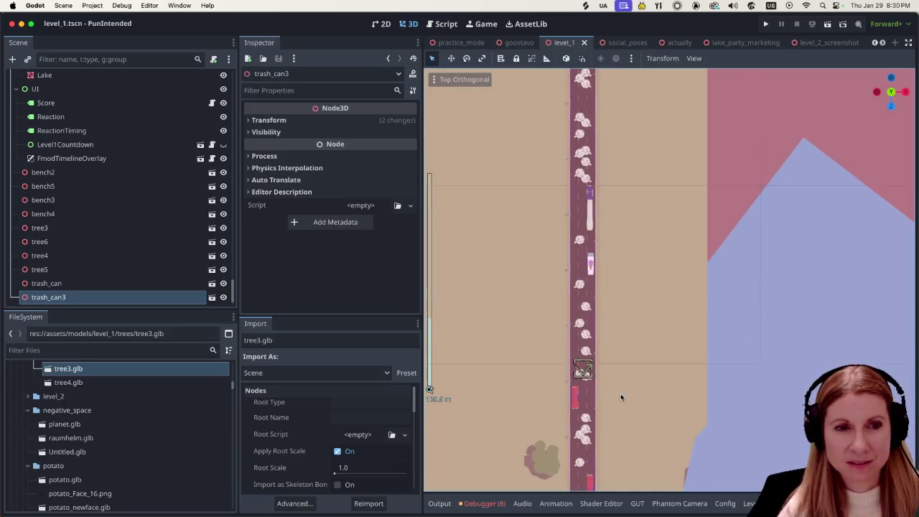
drag(589, 396, 611, 228)
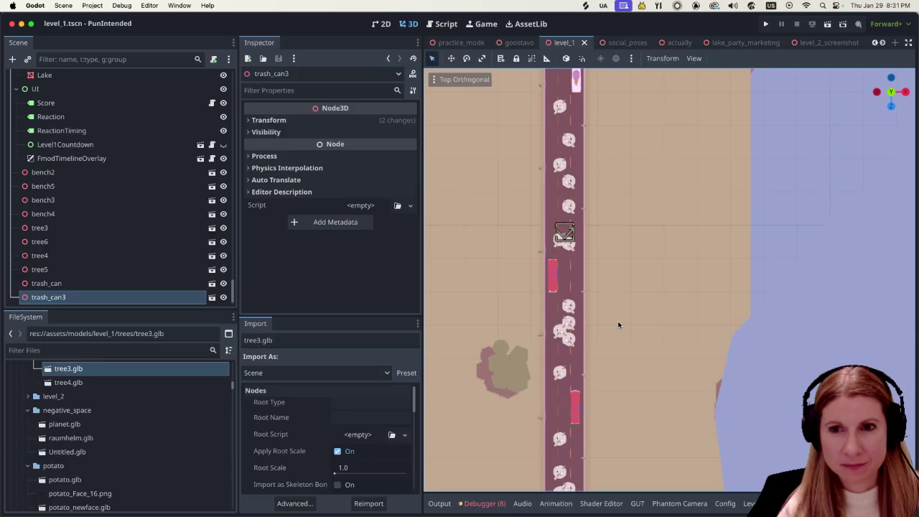
scroll(617, 316, down, 3)
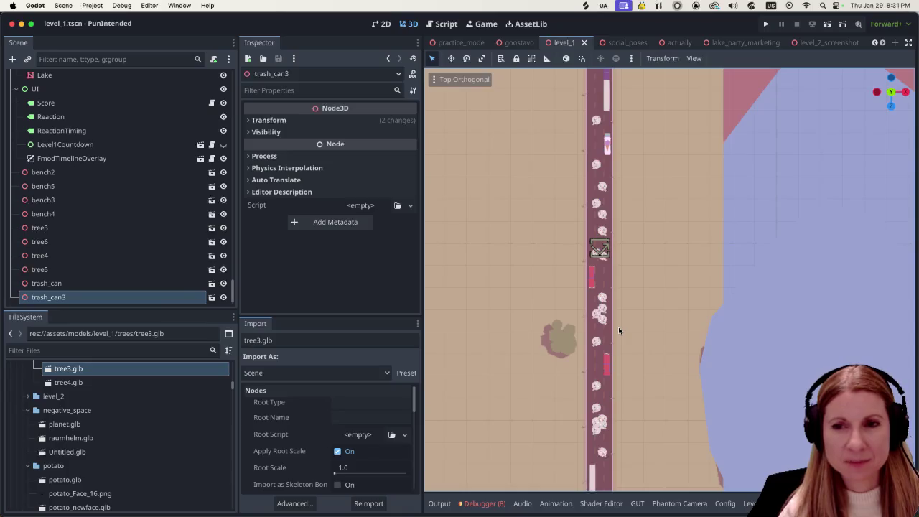
drag(634, 321, 640, 191)
scroll(656, 340, down, 5)
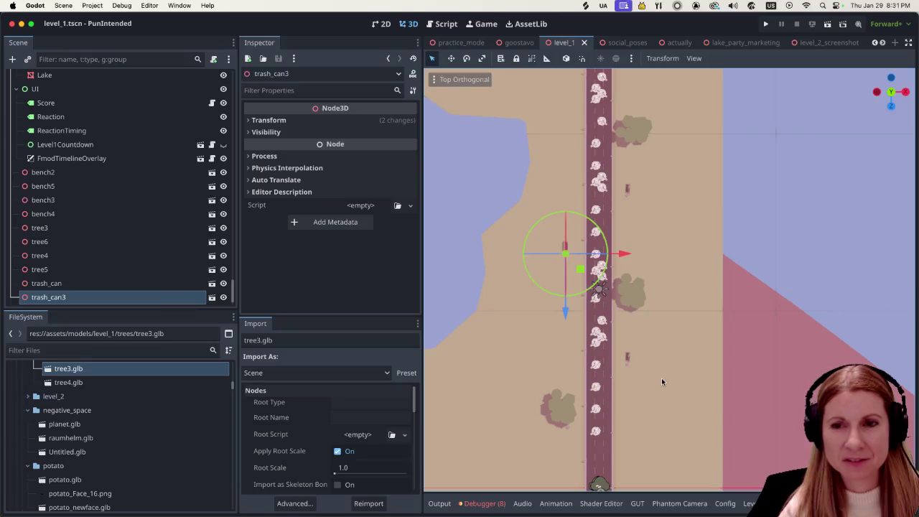
scroll(658, 283, down, 5)
scroll(657, 263, up, 5)
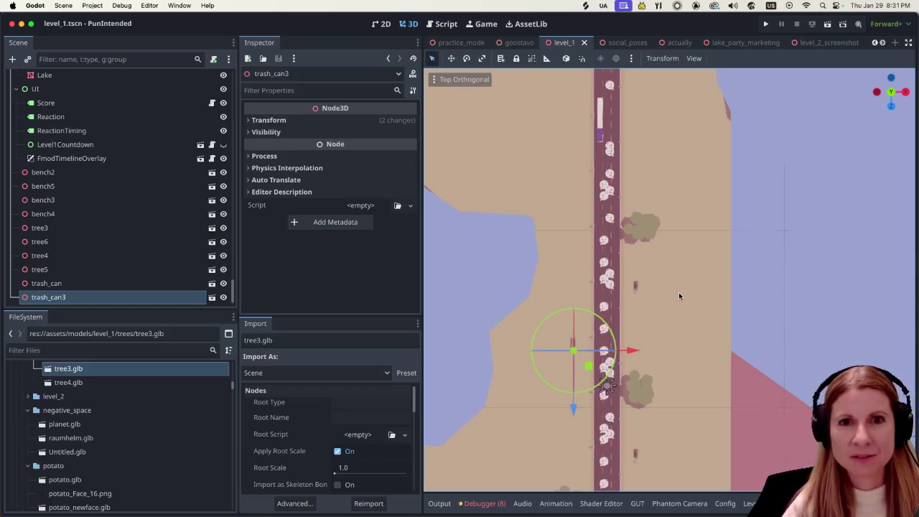
scroll(684, 287, down, 3)
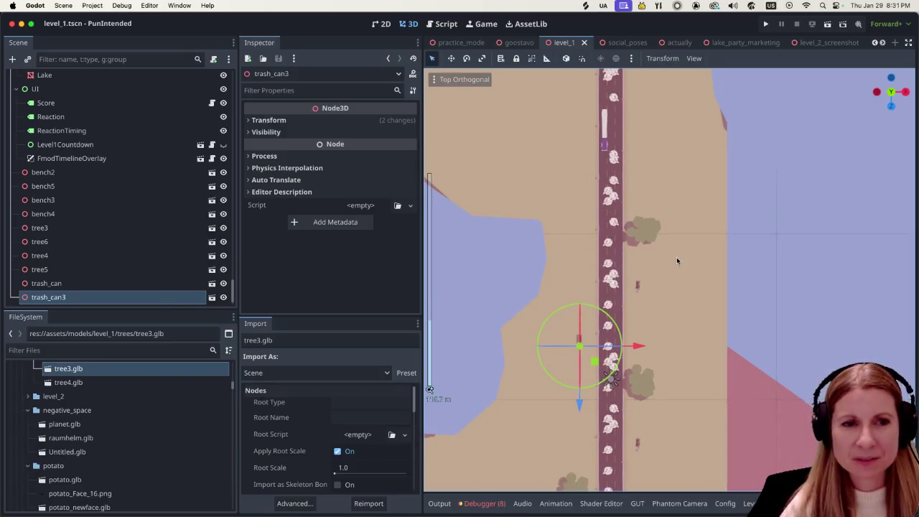
scroll(676, 262, up, 5)
scroll(664, 241, up, 5)
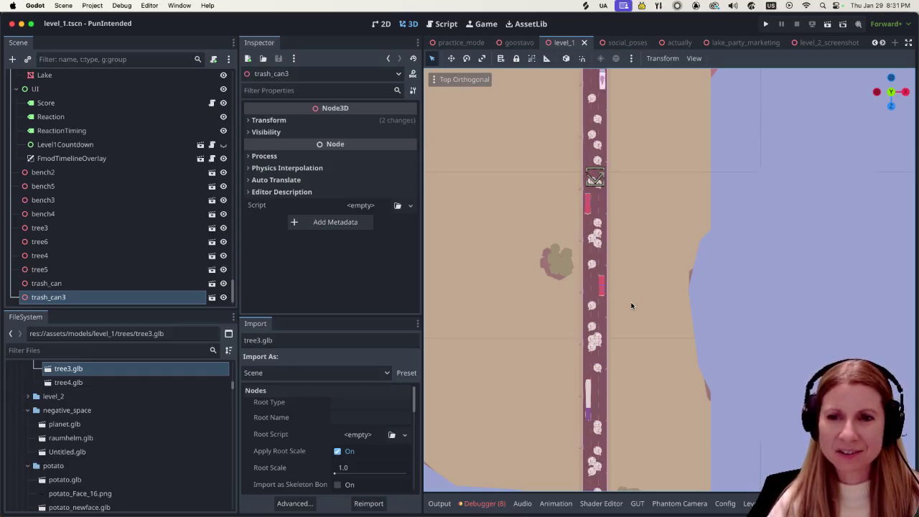
scroll(635, 280, up, 3)
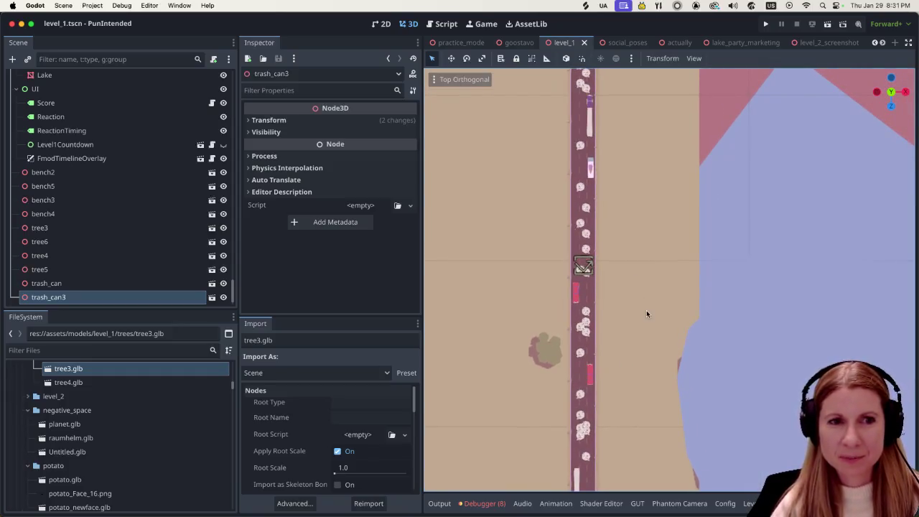
scroll(646, 313, down, 3)
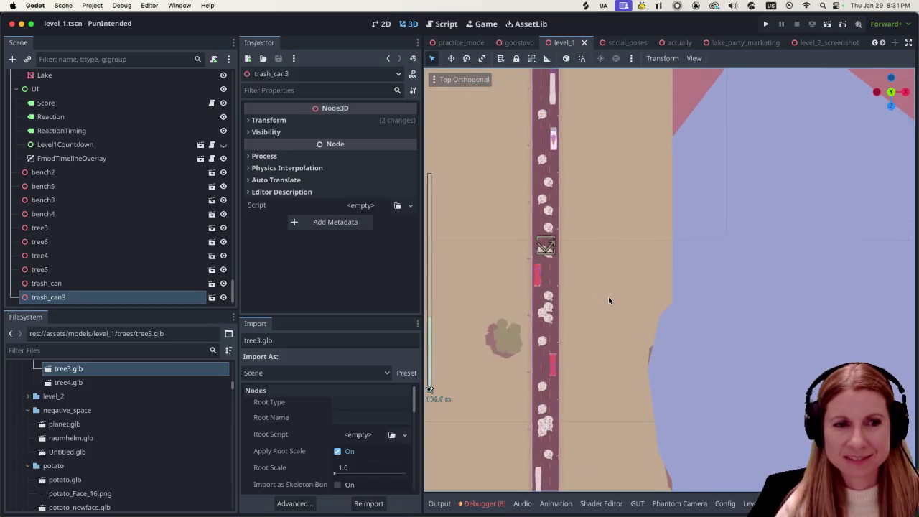
scroll(608, 296, down, 3)
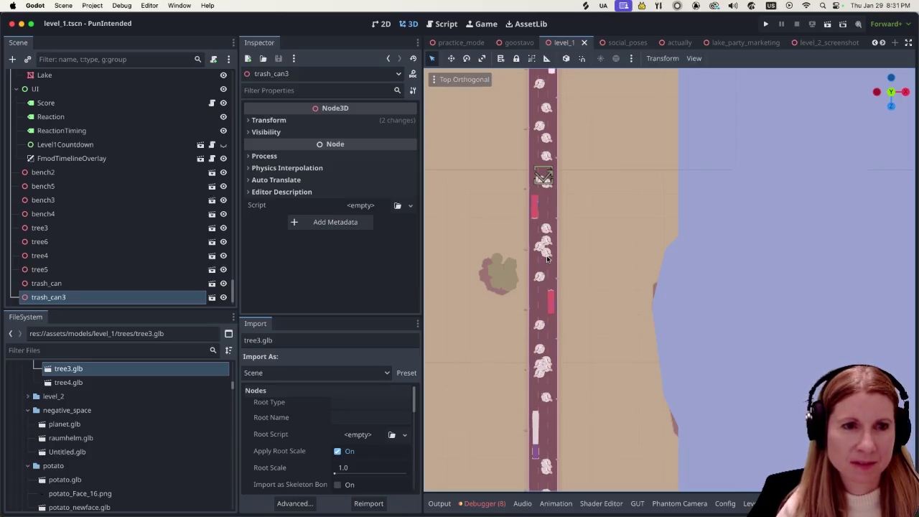
scroll(547, 258, down, 1)
scroll(606, 267, down, 5)
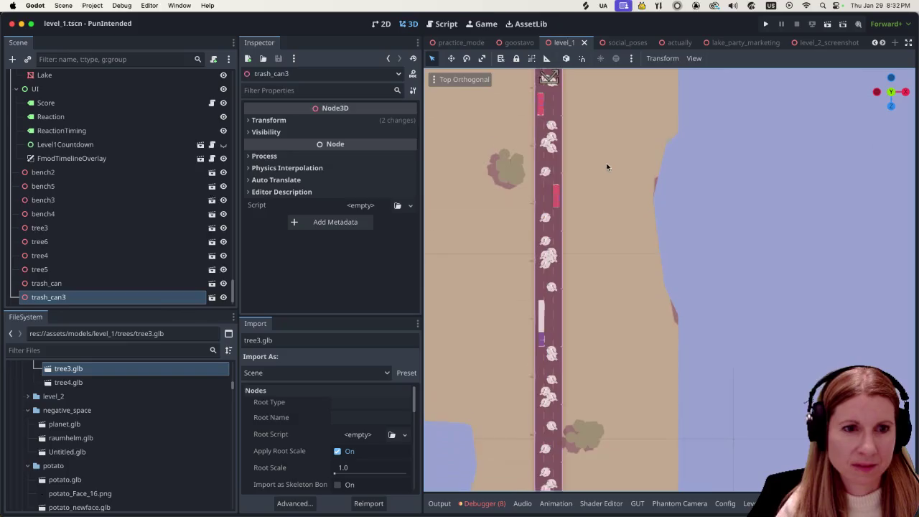
scroll(567, 258, up, 3)
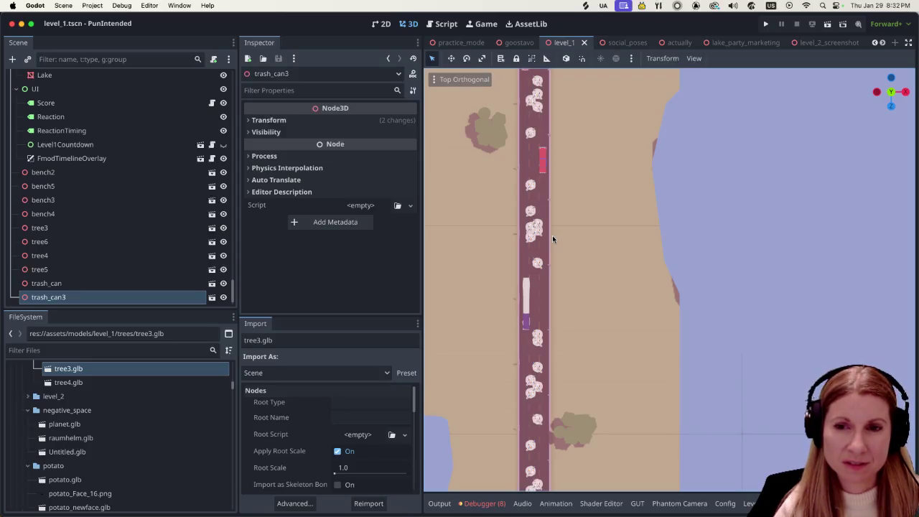
drag(552, 233, 560, 142)
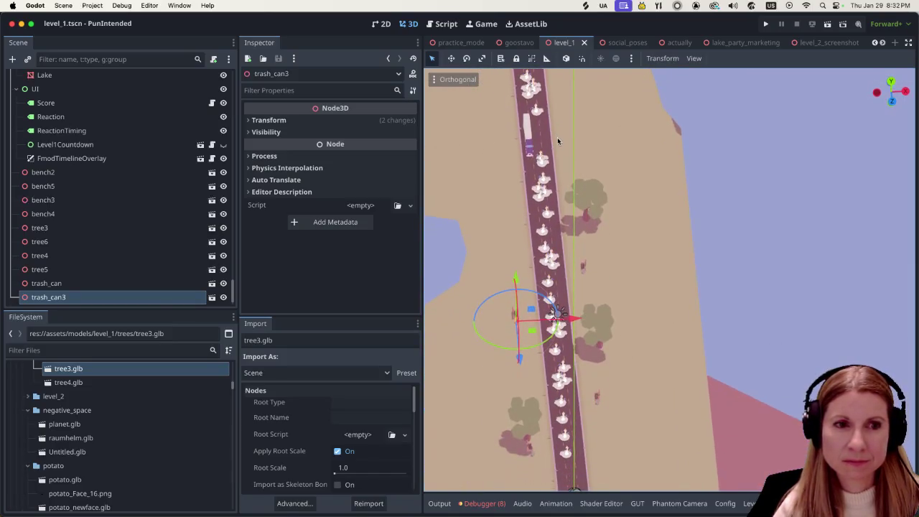
scroll(539, 219, up, 3)
scroll(539, 212, up, 2)
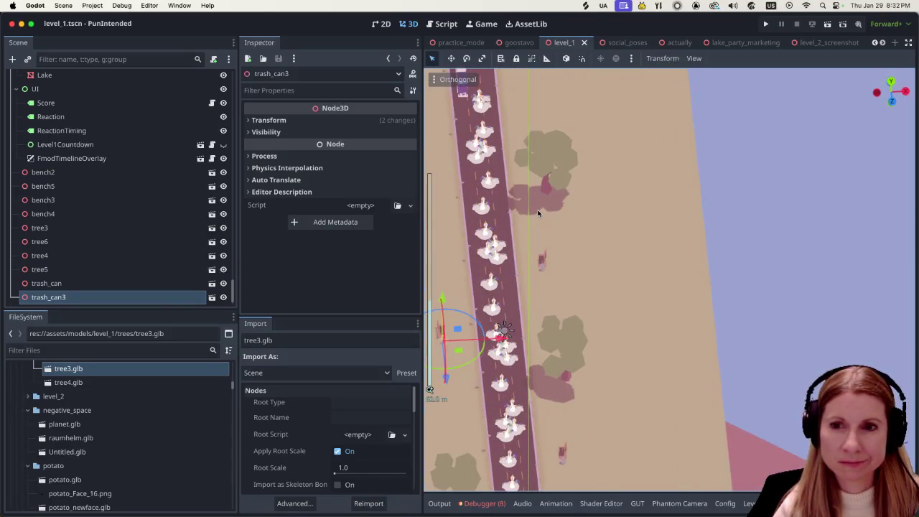
scroll(538, 212, down, 2)
scroll(537, 208, down, 3)
scroll(541, 197, up, 5)
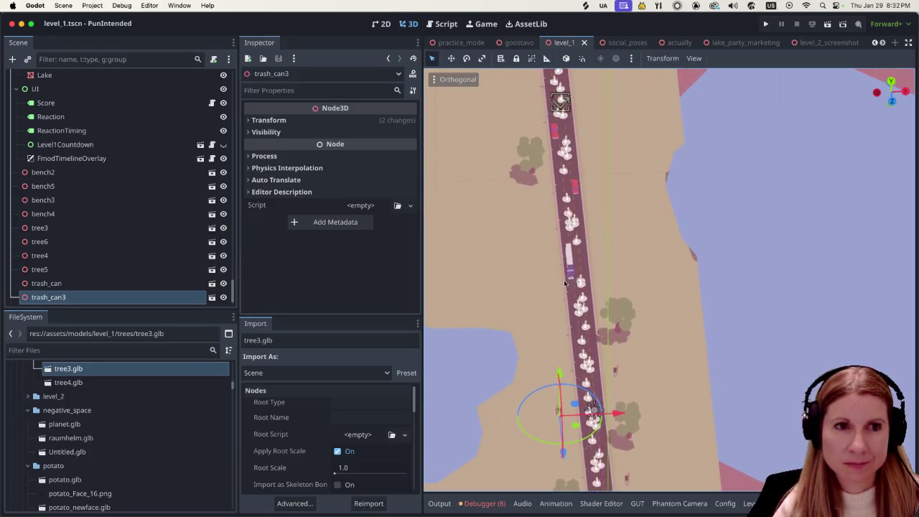
scroll(563, 286, up, 2)
scroll(570, 245, up, 3)
scroll(546, 219, left, 5)
scroll(540, 221, down, 3)
scroll(576, 215, left, 3)
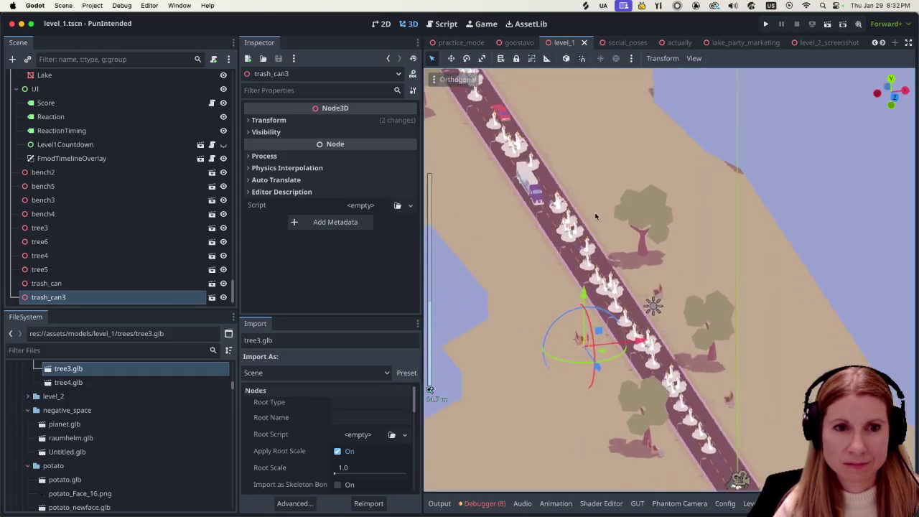
scroll(591, 213, left, 5)
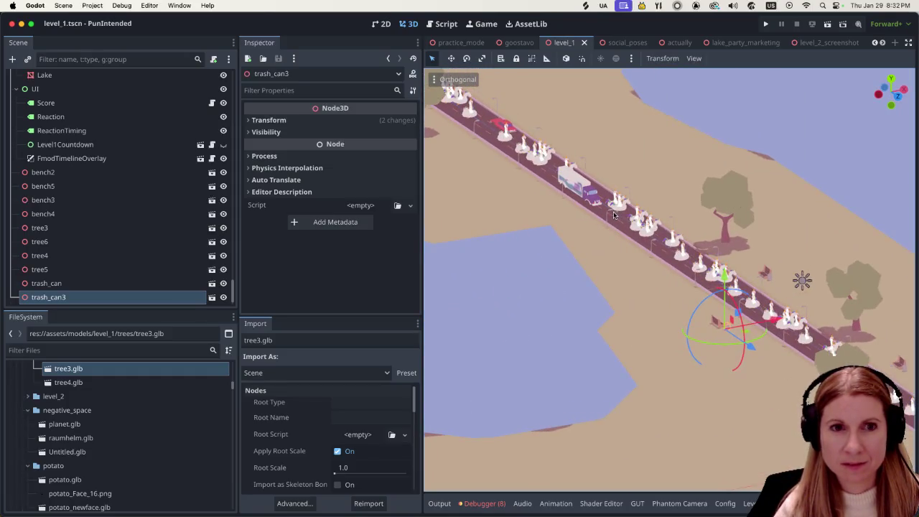
scroll(614, 215, right, 8)
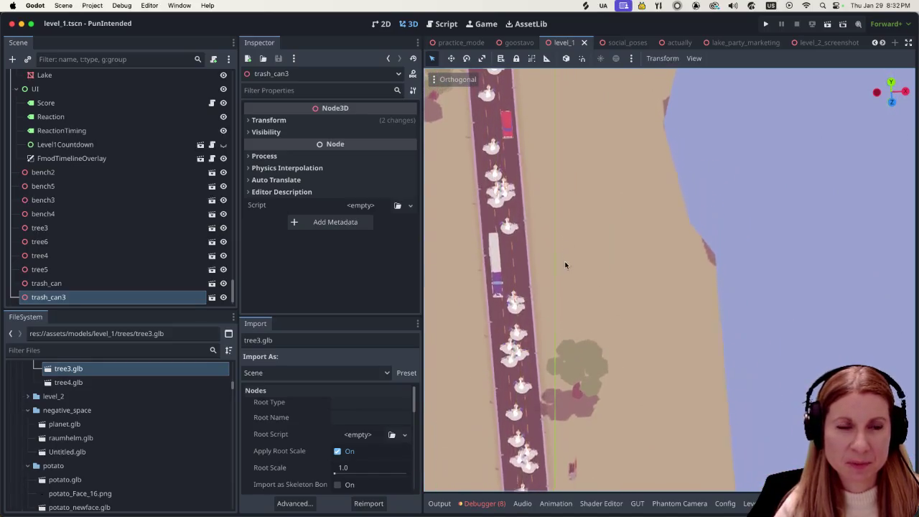
scroll(571, 211, up, 5)
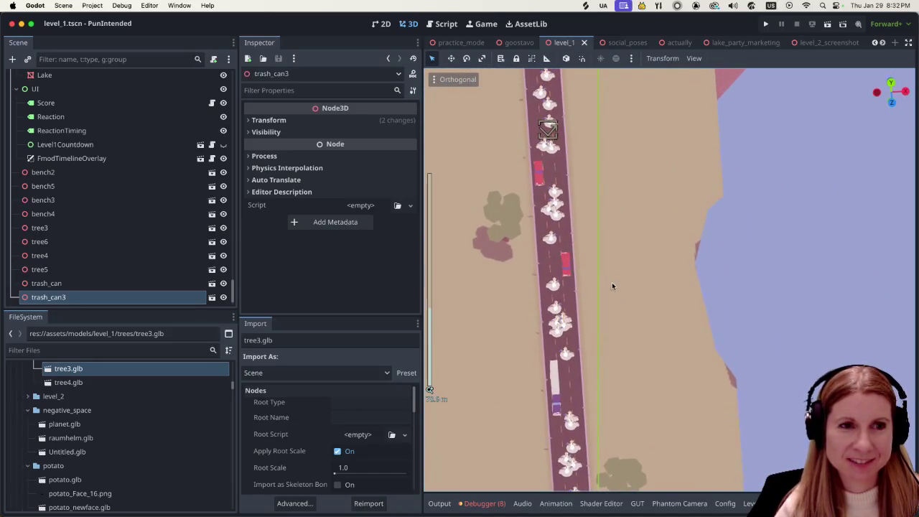
scroll(600, 251, up, 2)
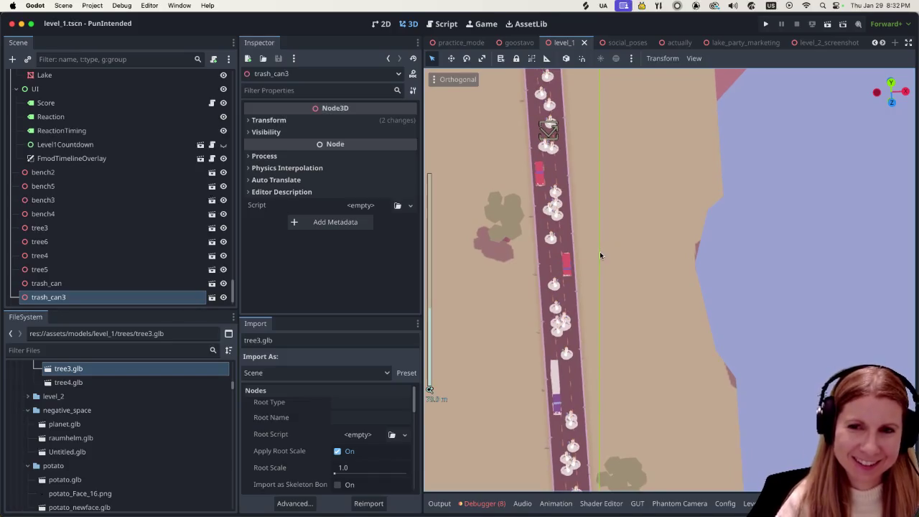
scroll(614, 268, down, 10)
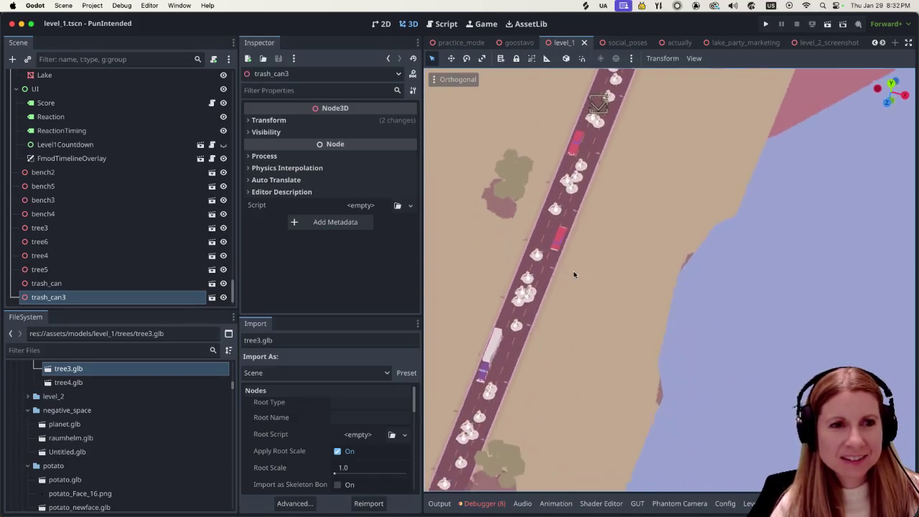
scroll(564, 203, up, 10)
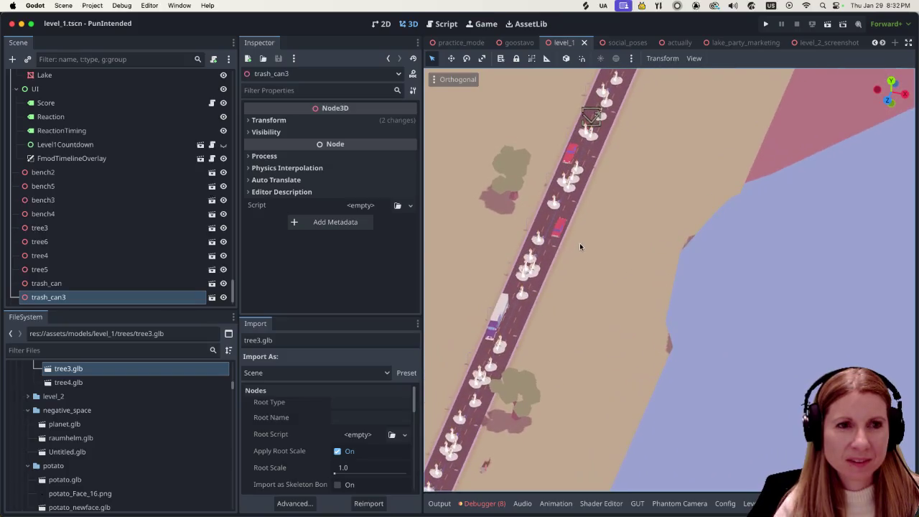
scroll(601, 250, down, 6)
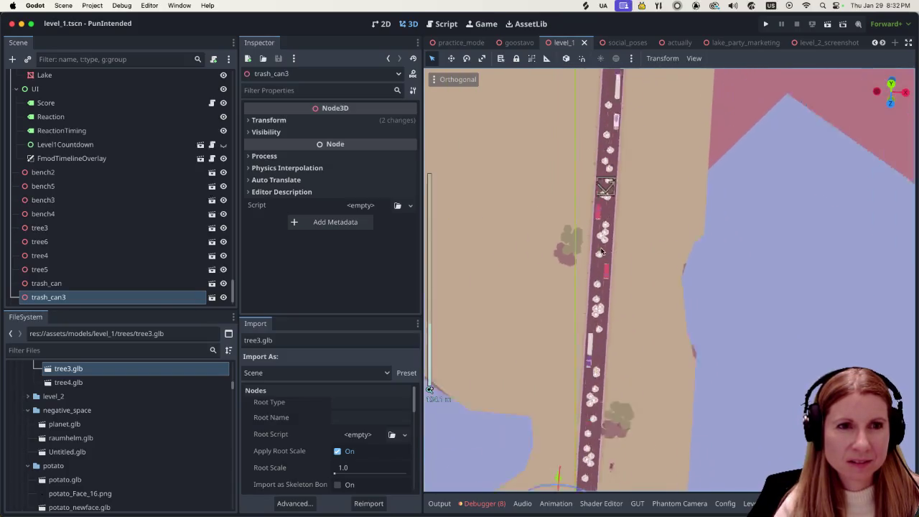
scroll(600, 249, down, 5)
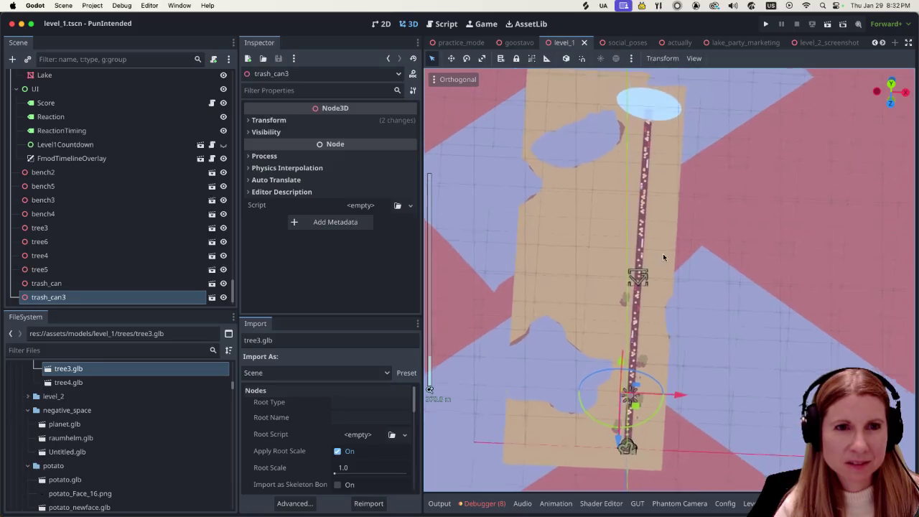
scroll(650, 279, up, 5)
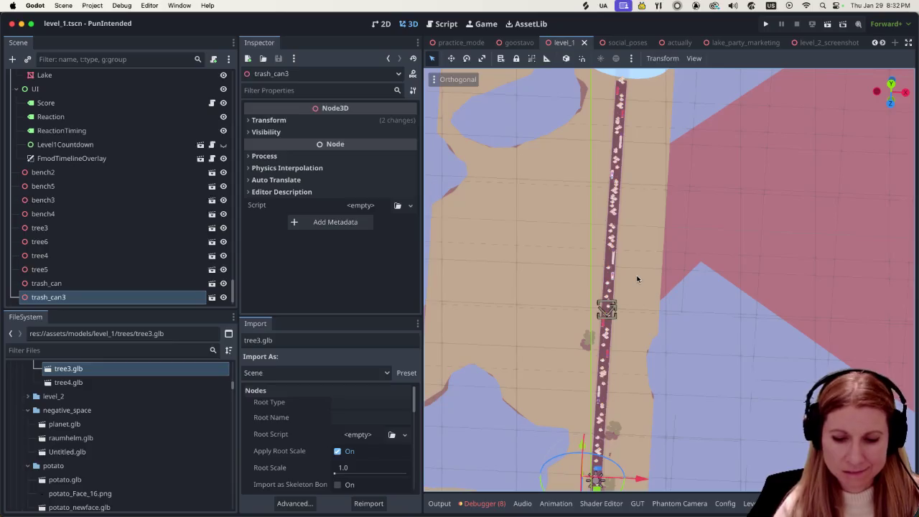
key(KP_7)
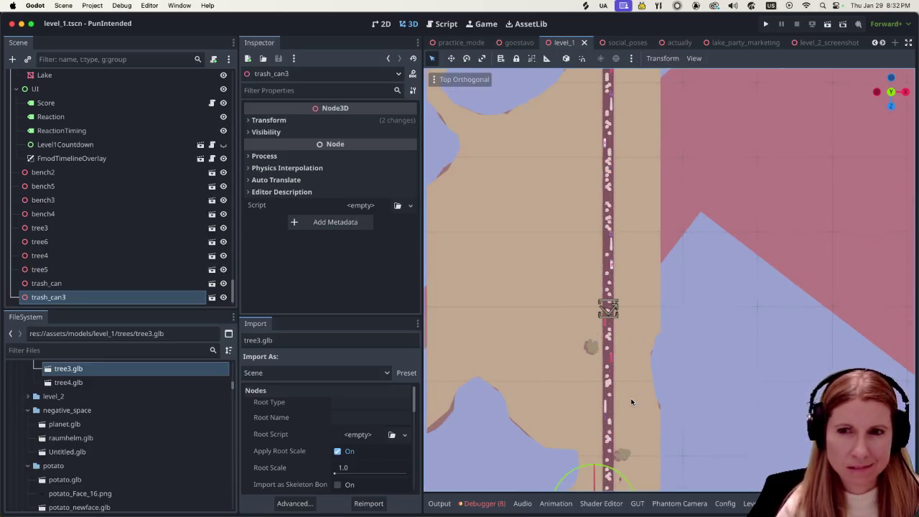
scroll(629, 355, down, 1)
scroll(629, 355, down, 5)
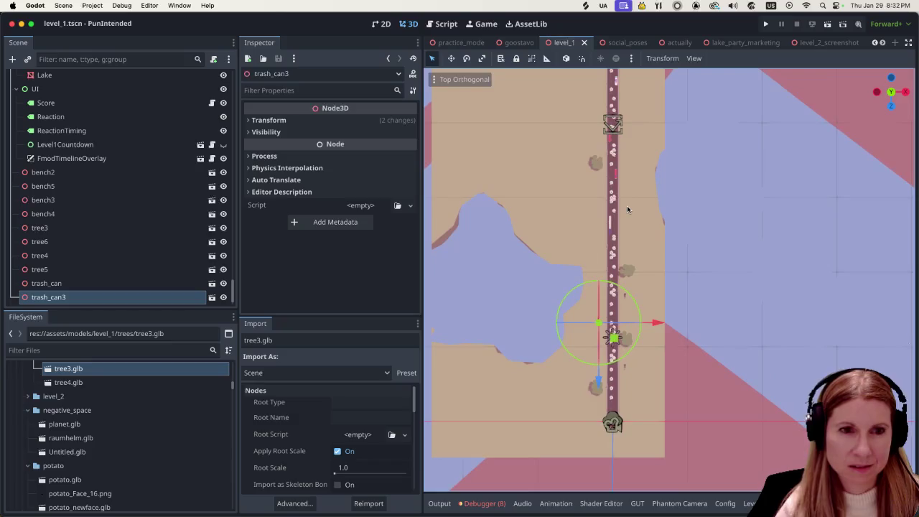
scroll(626, 248, up, 3)
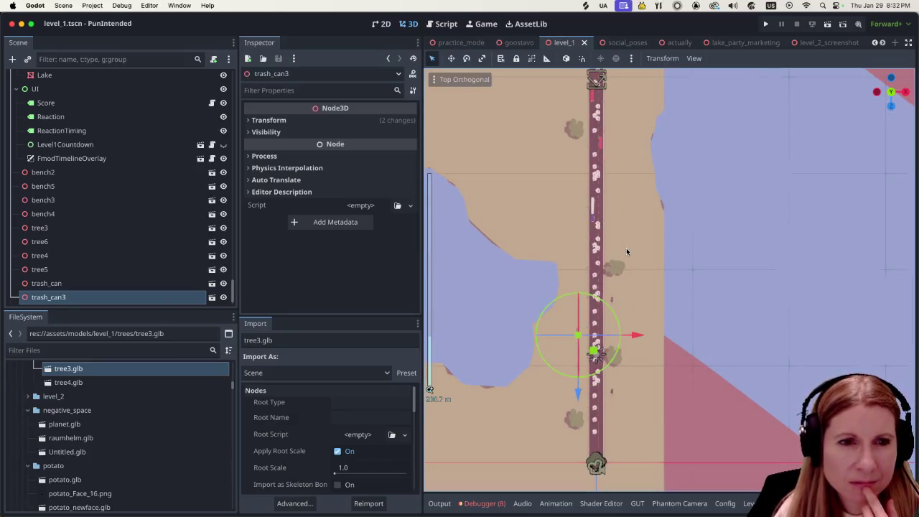
scroll(625, 248, up, 1)
scroll(624, 247, up, 2)
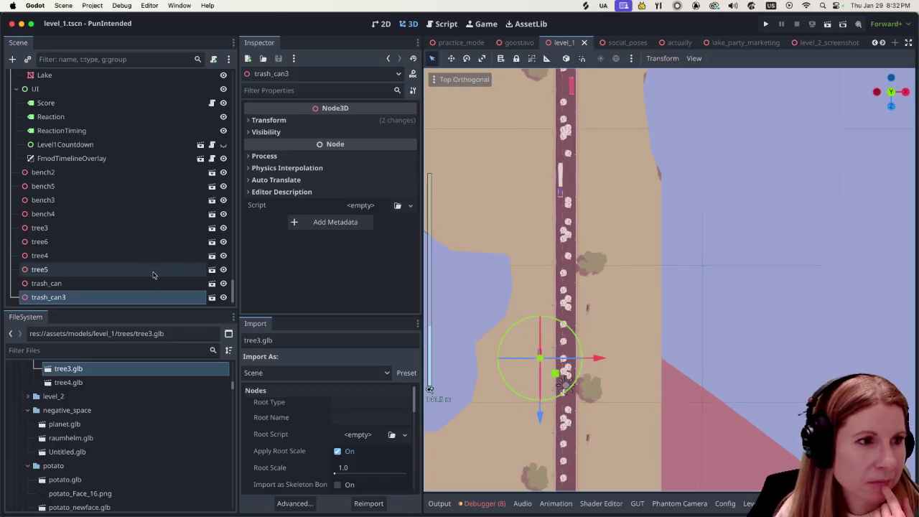
scroll(152, 273, down, 1)
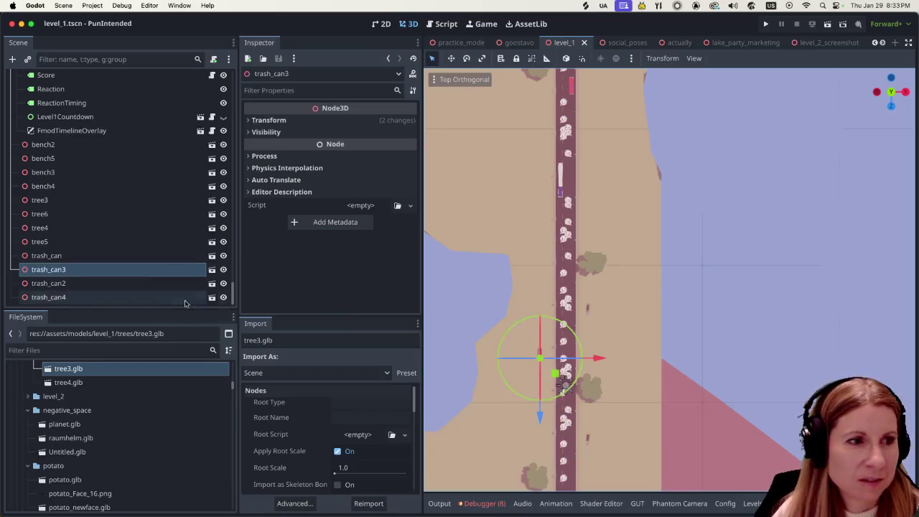
click(115, 296)
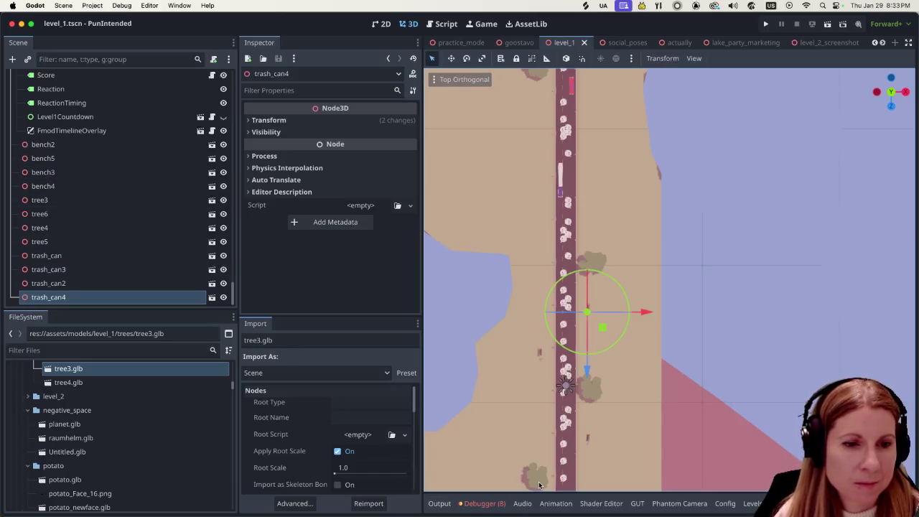
Duplicate tree3 as tree7 and move it further up the left side of the road
click(540, 485)
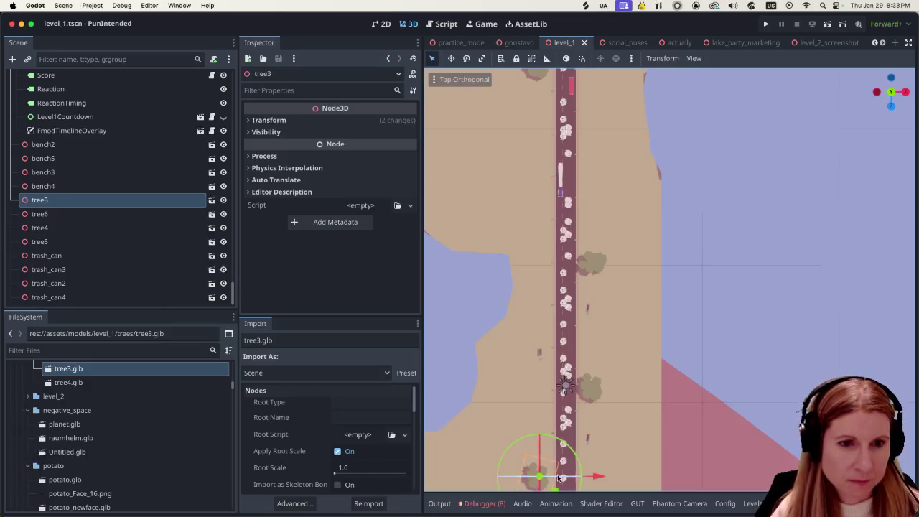
key(super+d)
scroll(539, 460, down, 3)
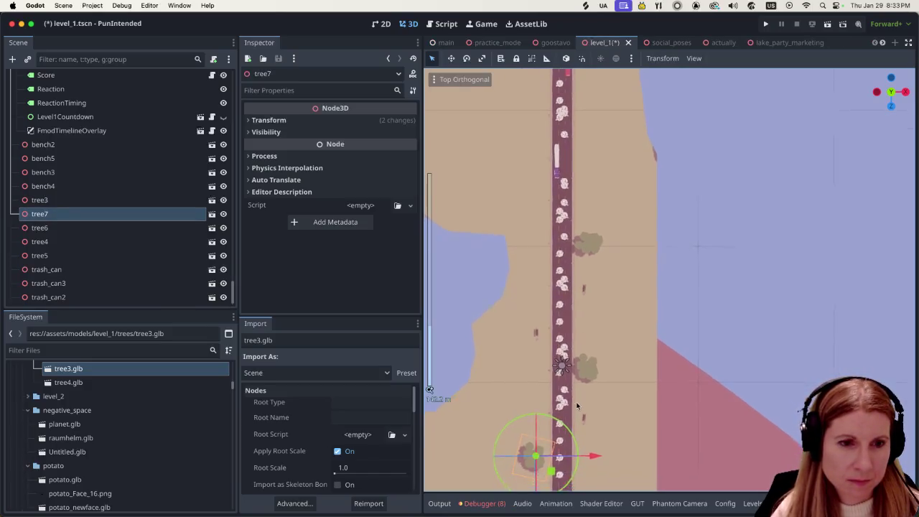
scroll(535, 471, down, 2)
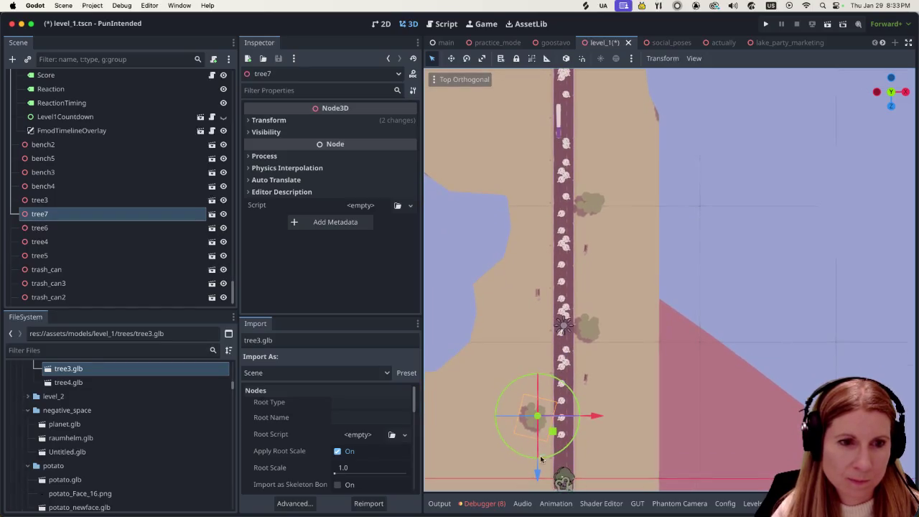
drag(537, 474, 538, 223)
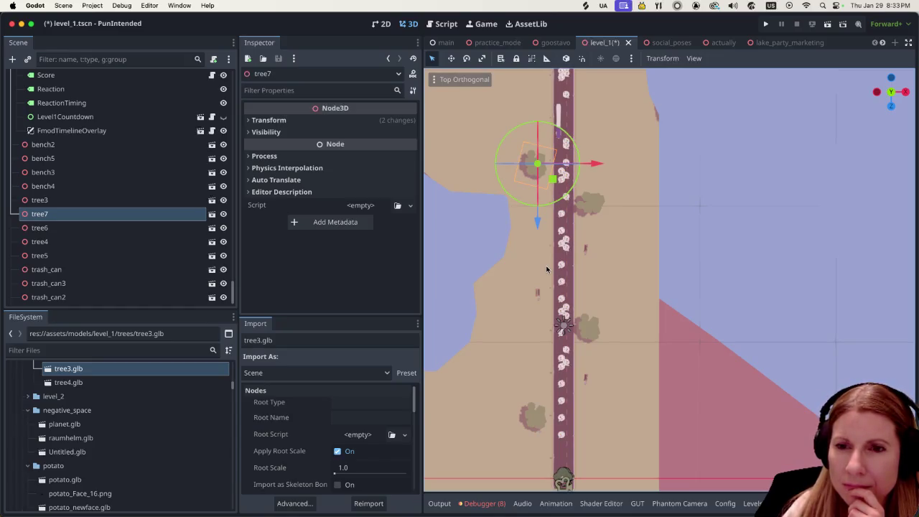
scroll(673, 349, up, 5)
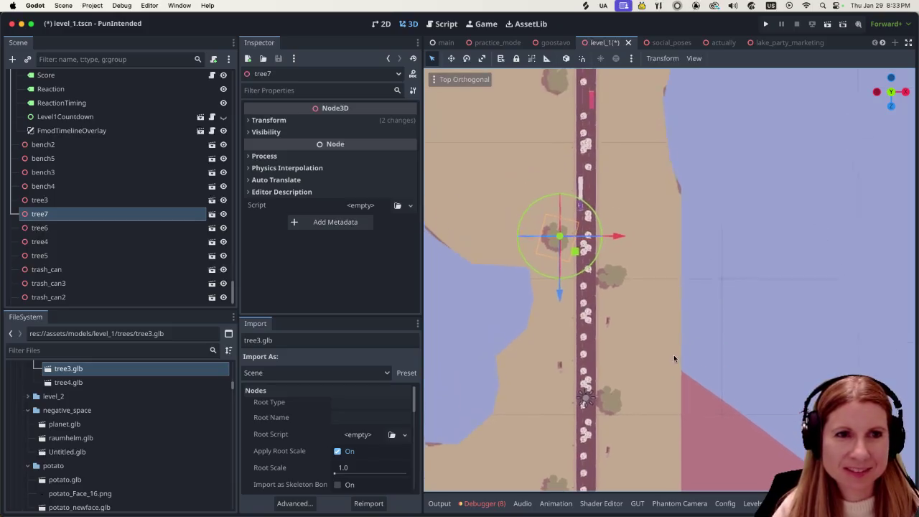
mouse_move(686, 406)
mouse_down()
mouse_move(715, 411)
mouse_move(692, 407)
mouse_up()
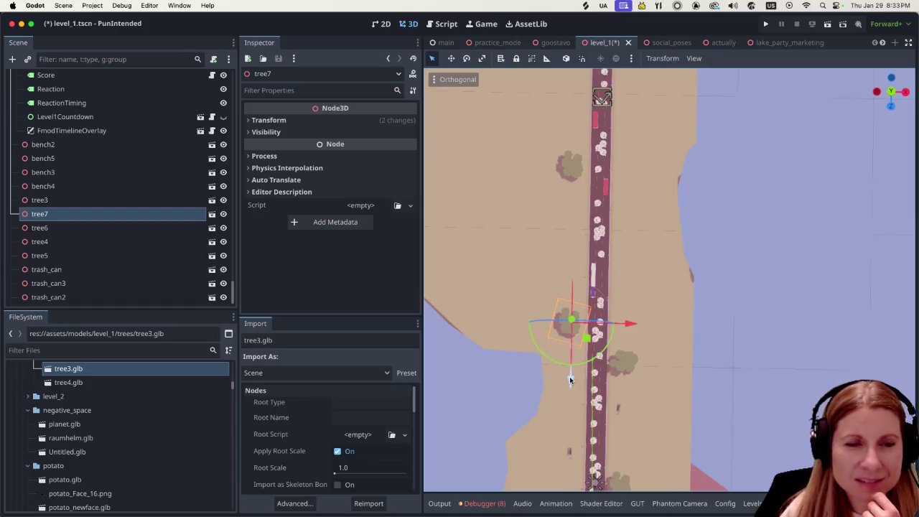
scroll(571, 381, down, 3)
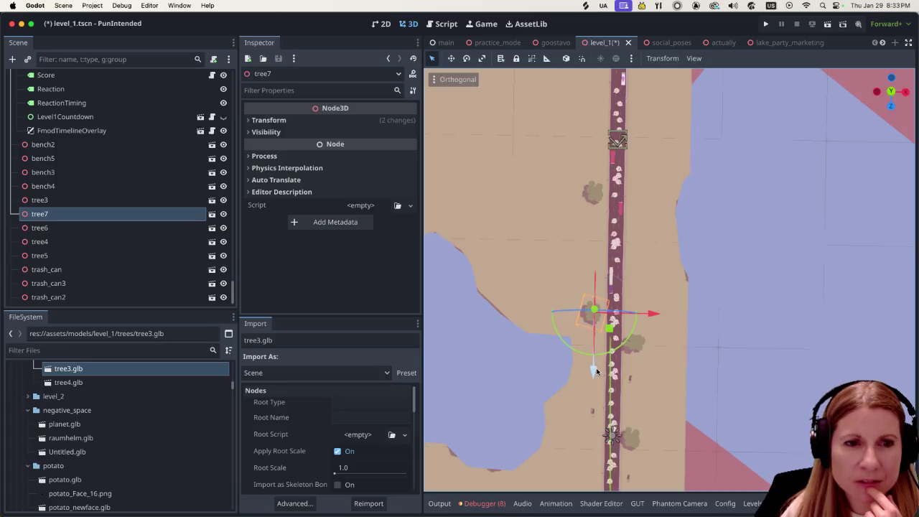
drag(593, 372, 594, 327)
Move tree6 up to the edge of the goose-lined road
click(596, 196)
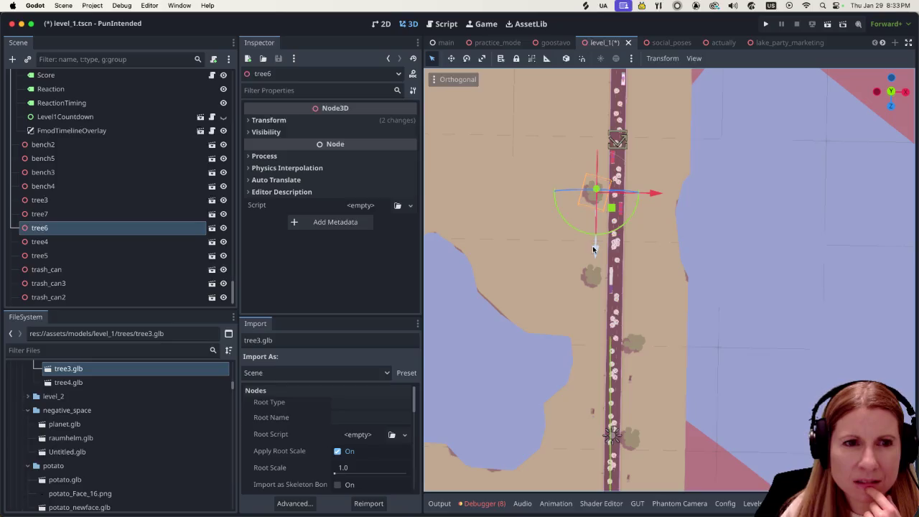
drag(595, 248, 604, 177)
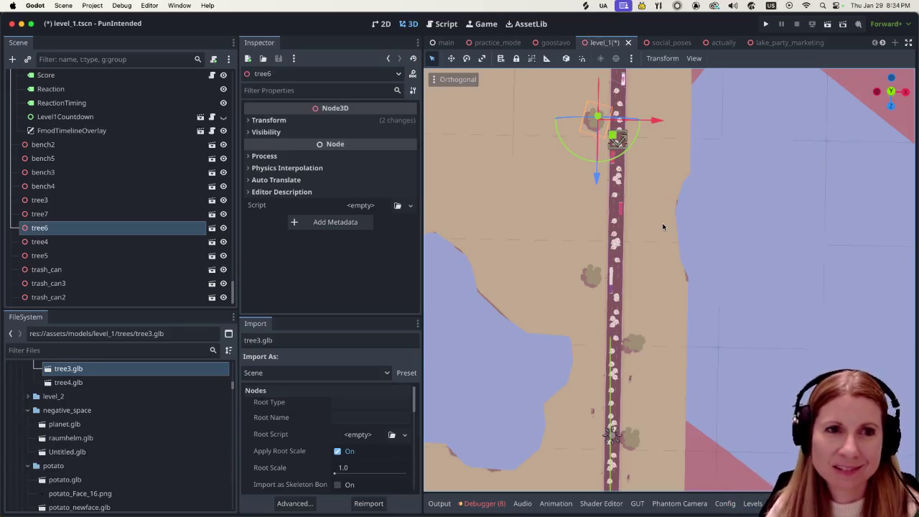
drag(680, 221, 671, 331)
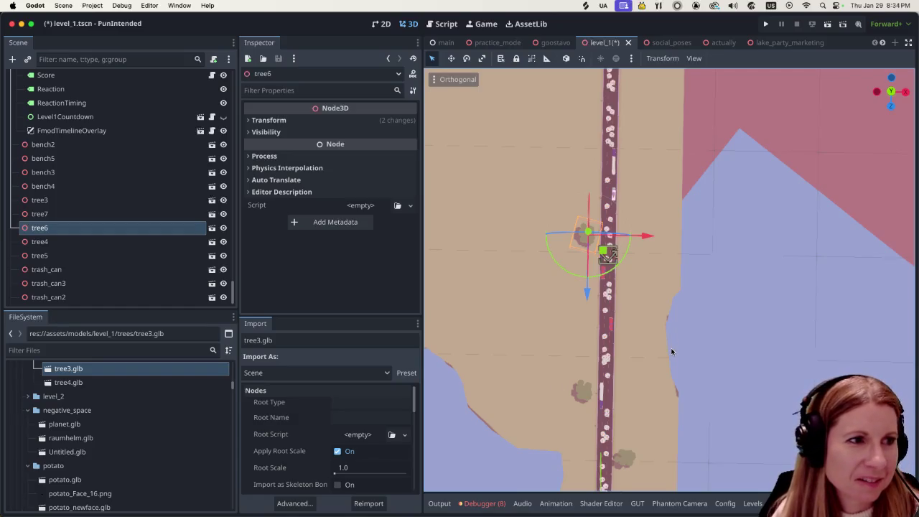
click(103, 186)
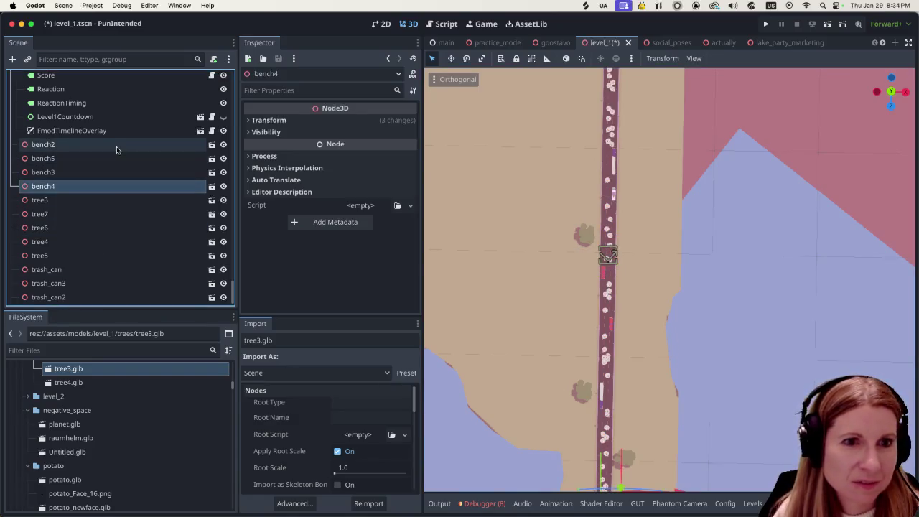
Inspect bench2's position and scale in the Inspector
click(116, 146)
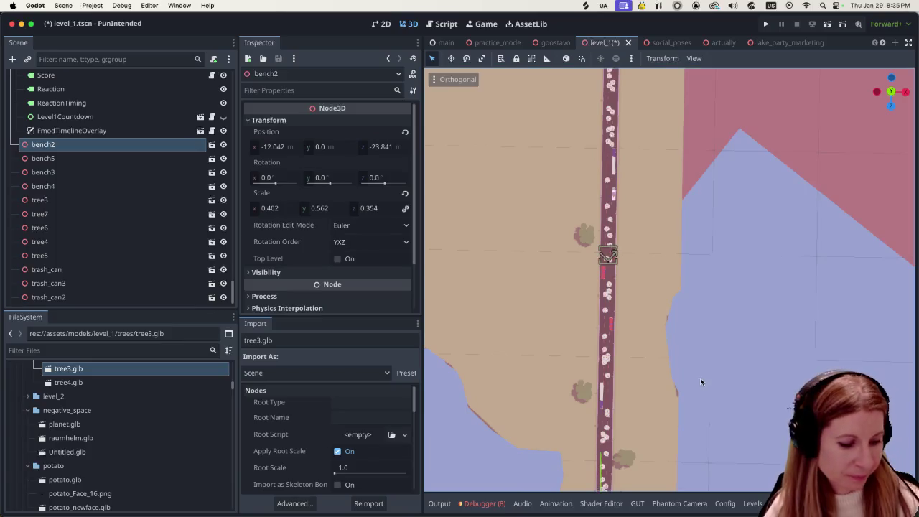
scroll(692, 367, down, 5)
scroll(697, 244, down, 2)
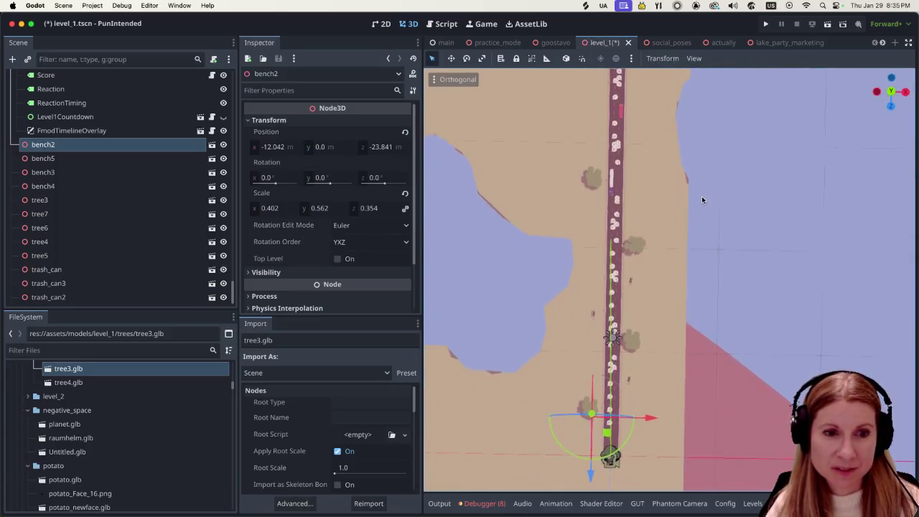
scroll(702, 196, up, 3)
scroll(690, 251, down, 1)
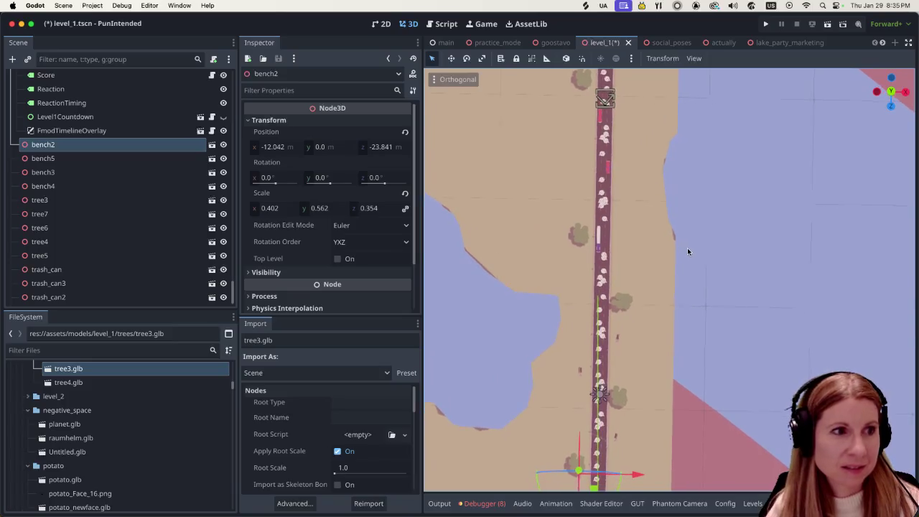
Duplicate bench4 into bench6 and move it up the road beside the geese
click(138, 186)
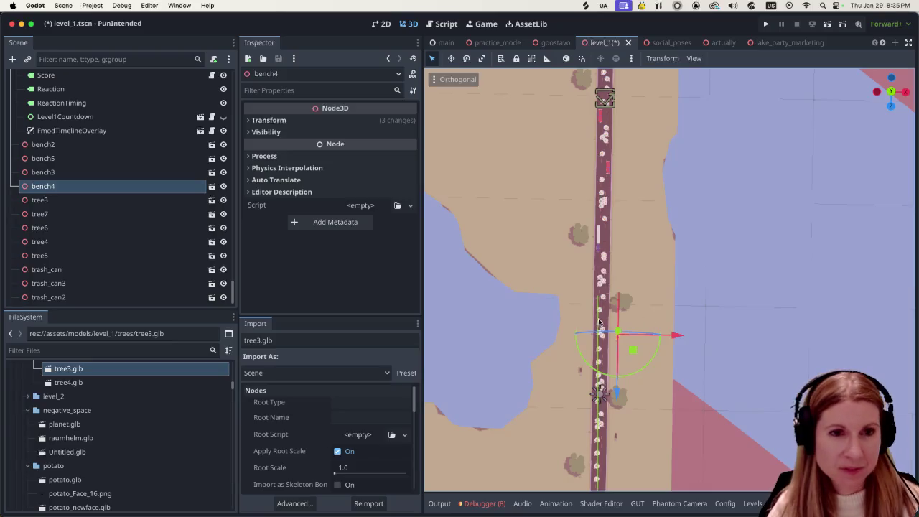
key(ctrl+d)
drag(616, 393, 604, 235)
scroll(611, 249, up, 1)
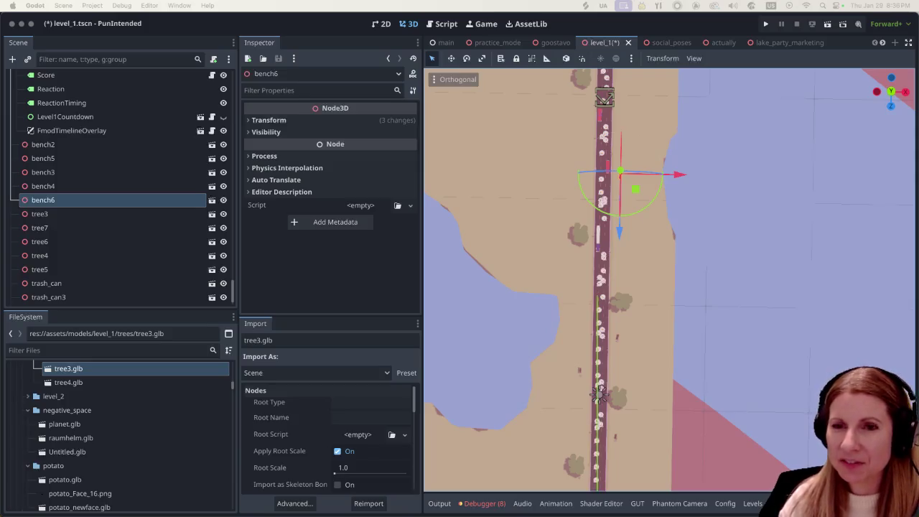
Zoom around the new bench's surroundings and select Mountain2 beside the road
scroll(554, 197, down, 2)
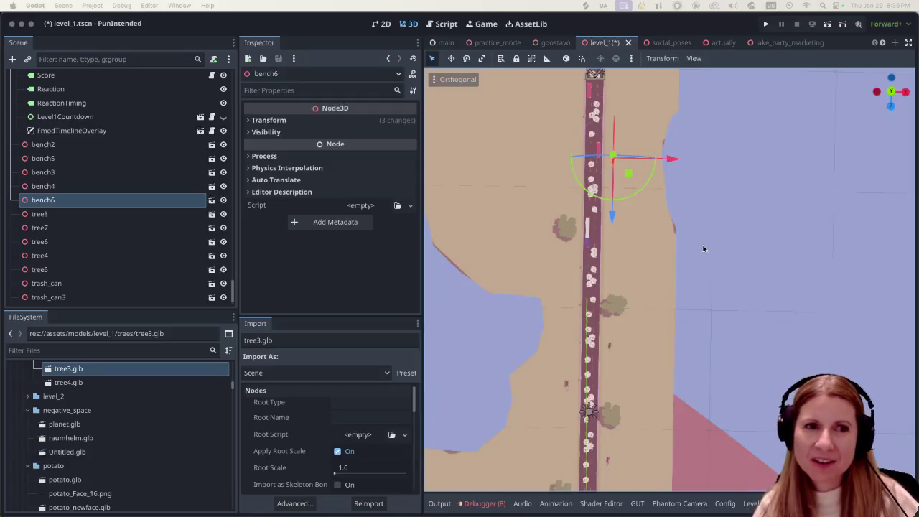
scroll(704, 287, down, 1)
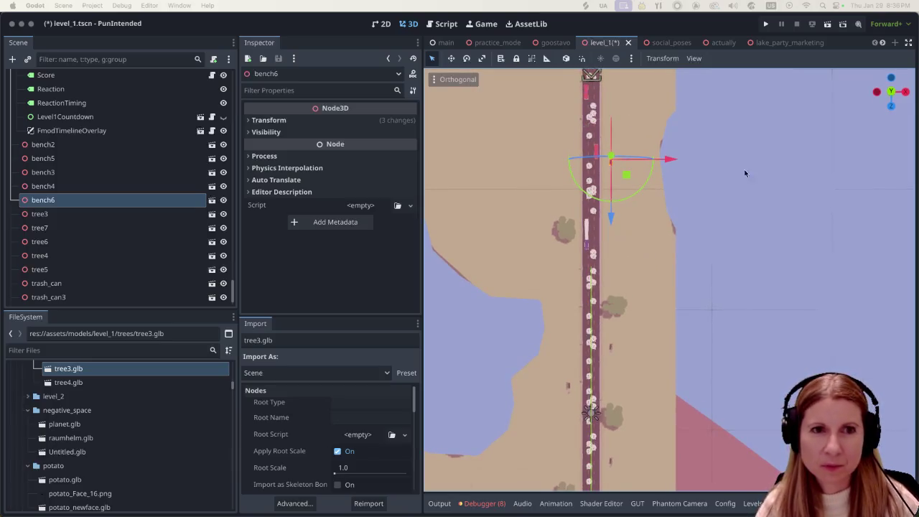
scroll(744, 170, down, 2)
scroll(768, 184, down, 2)
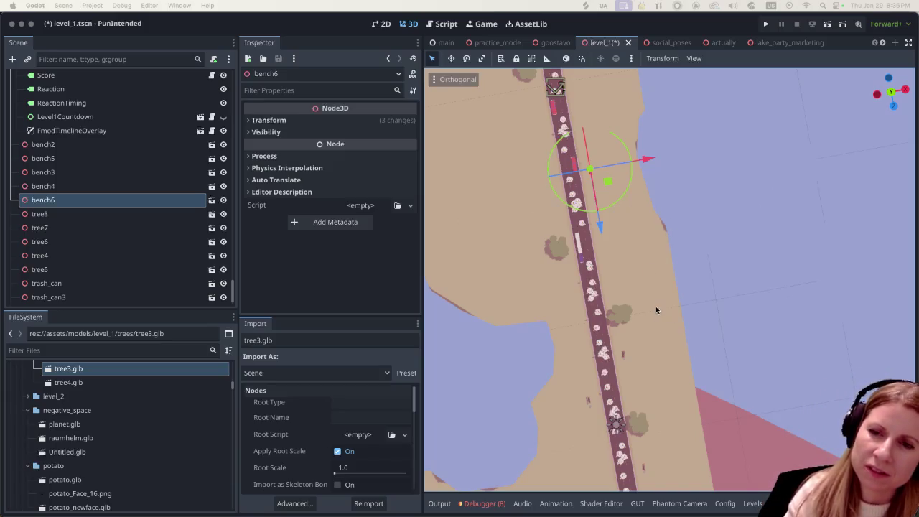
scroll(741, 325, down, 3)
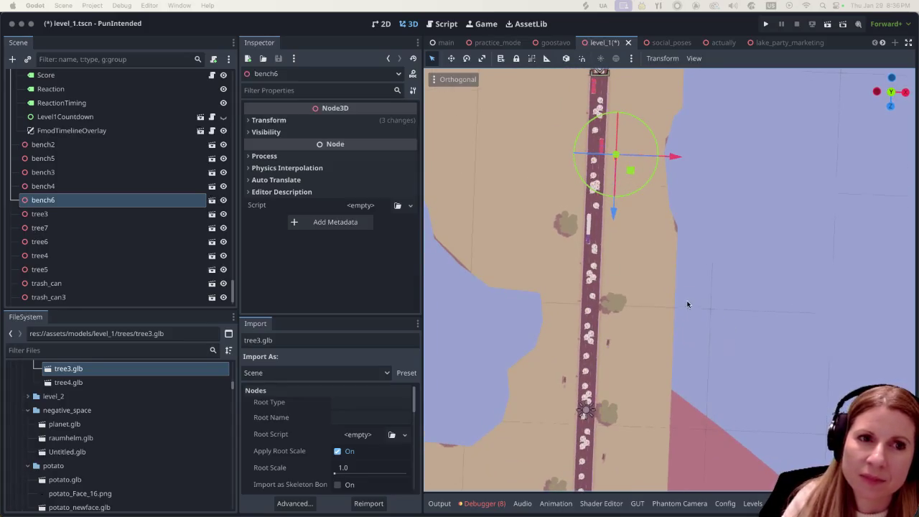
scroll(679, 305, up, 3)
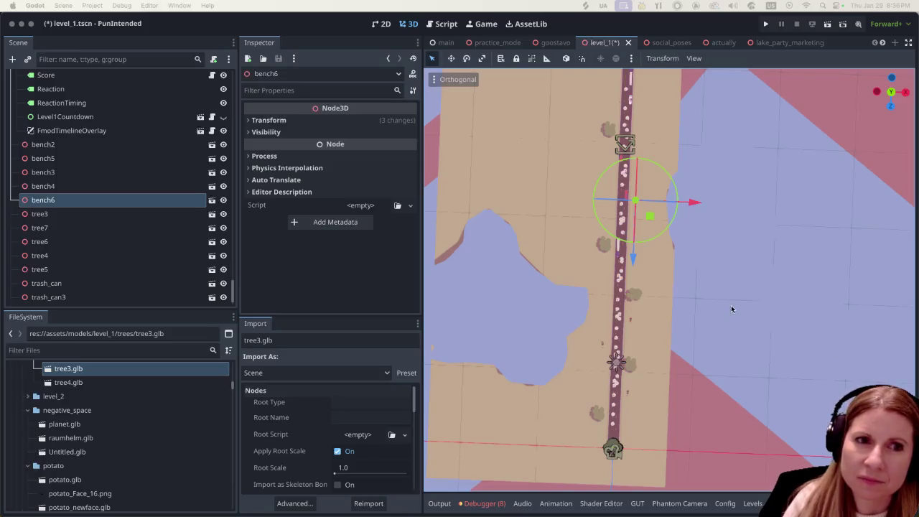
scroll(721, 285, up, 2)
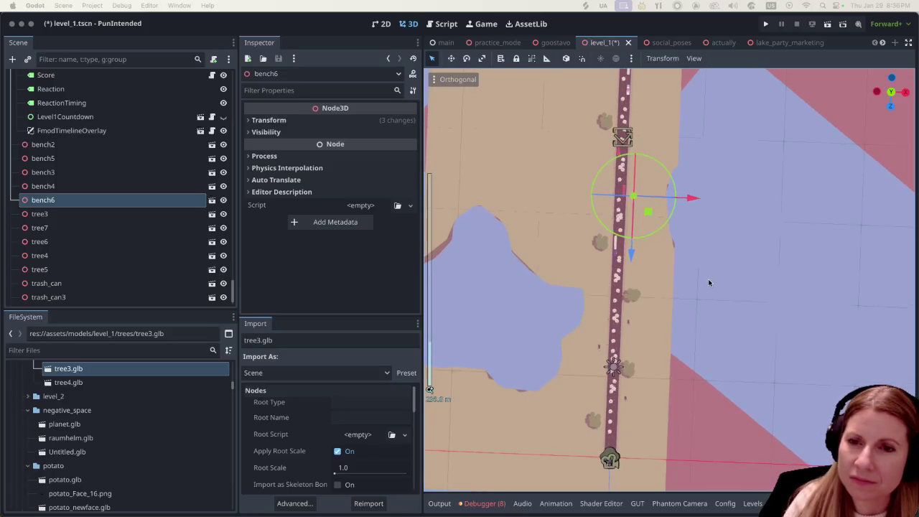
scroll(715, 242, right, 2)
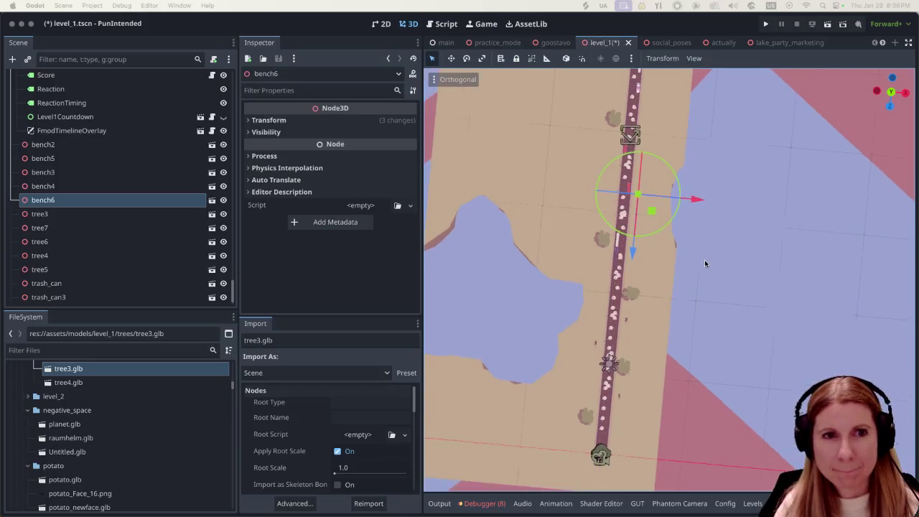
scroll(711, 260, left, 2)
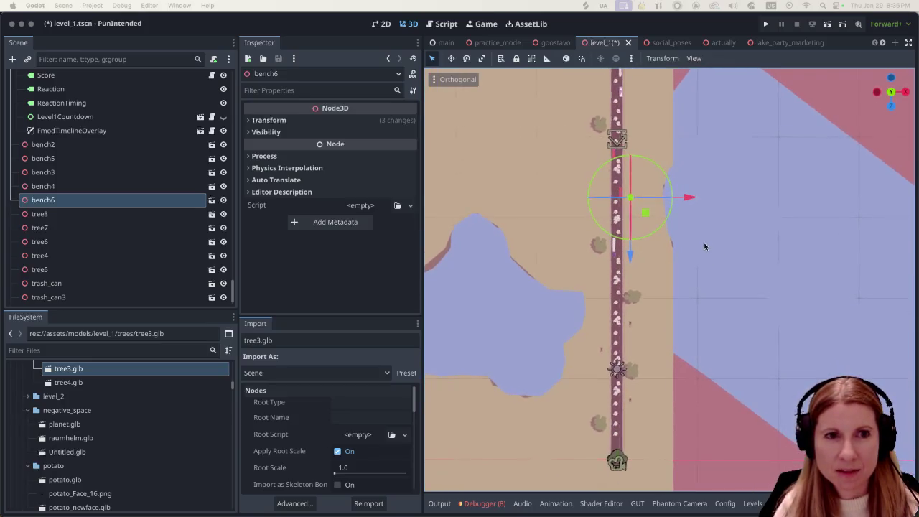
click(688, 256)
scroll(668, 287, up, 5)
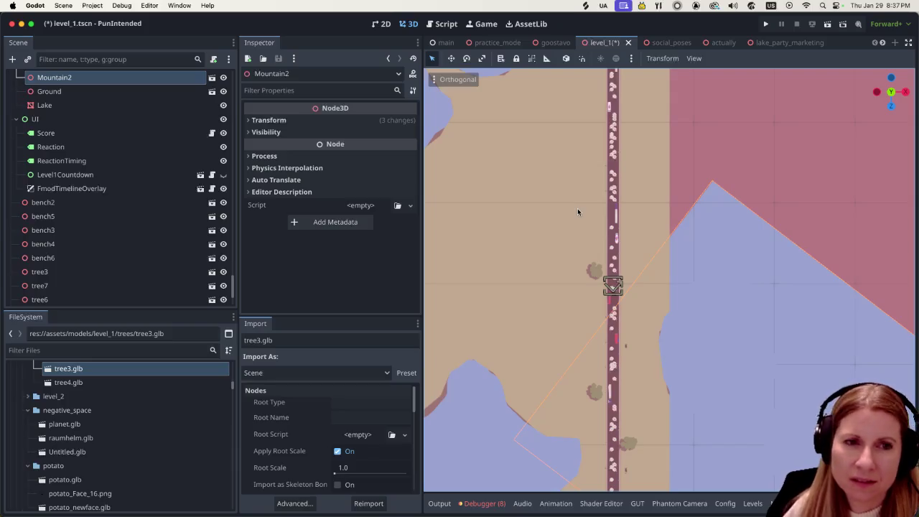
scroll(648, 262, up, 2)
scroll(649, 262, down, 1)
scroll(645, 261, down, 1)
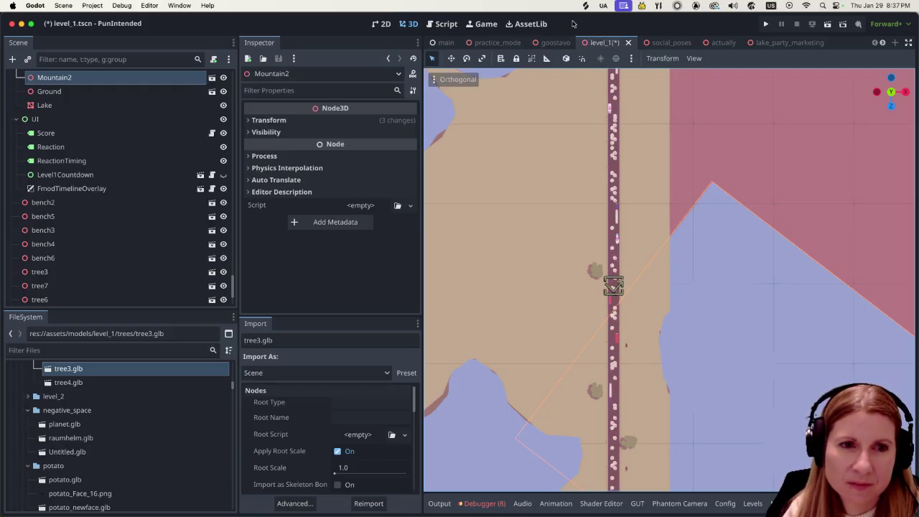
scroll(668, 276, up, 2)
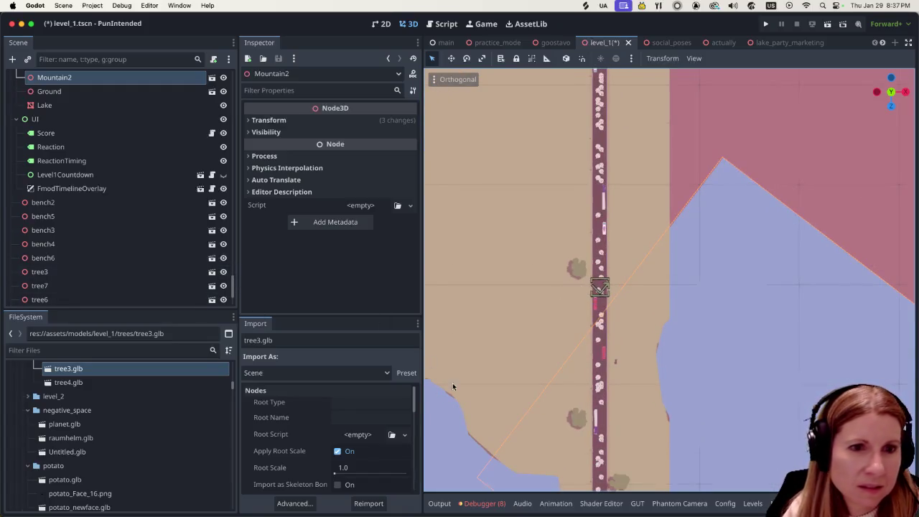
click(616, 363)
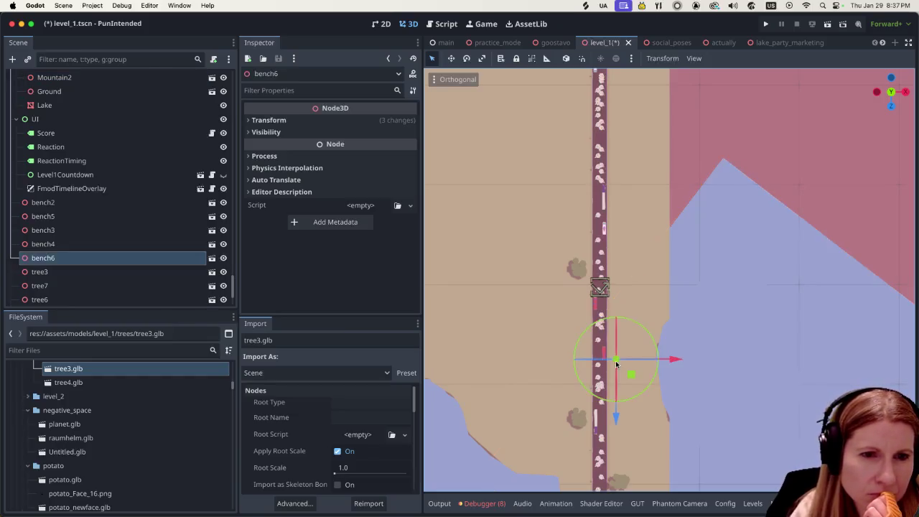
Turn bench6 beside the road by about 3.8 degrees with the rotation ring
scroll(636, 402, up, 5)
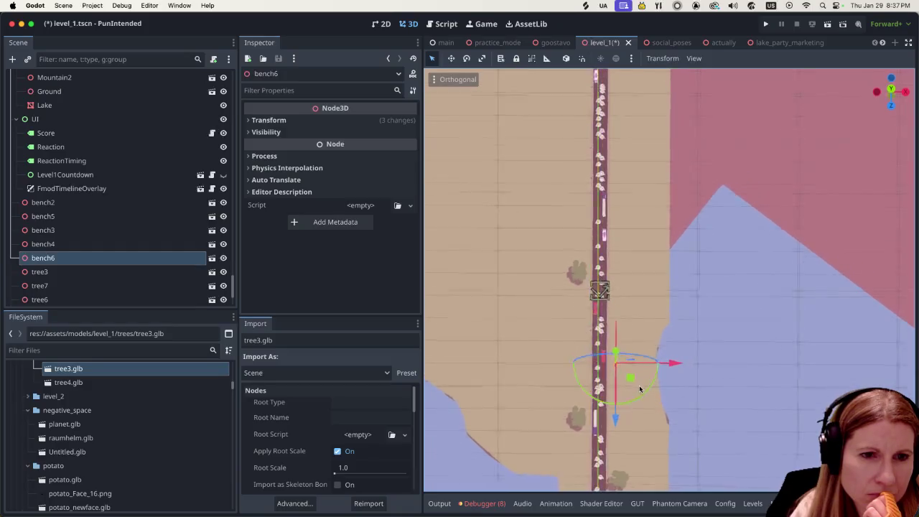
scroll(639, 316, up, 3)
scroll(625, 352, up, 3)
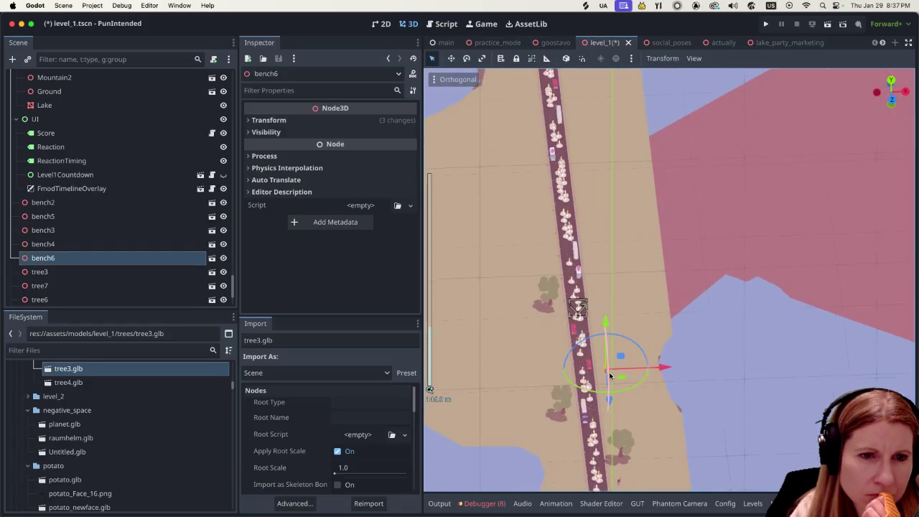
scroll(609, 376, down, 1)
scroll(640, 407, right, 10)
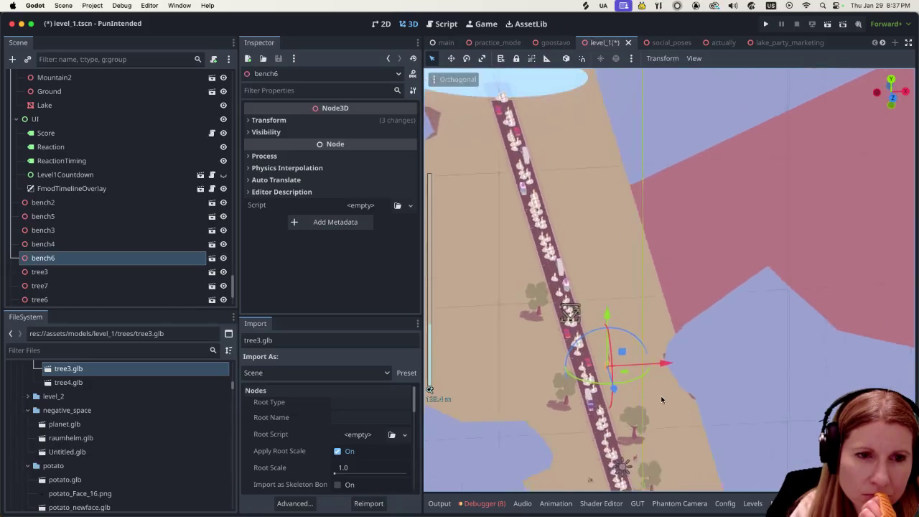
scroll(615, 384, right, 10)
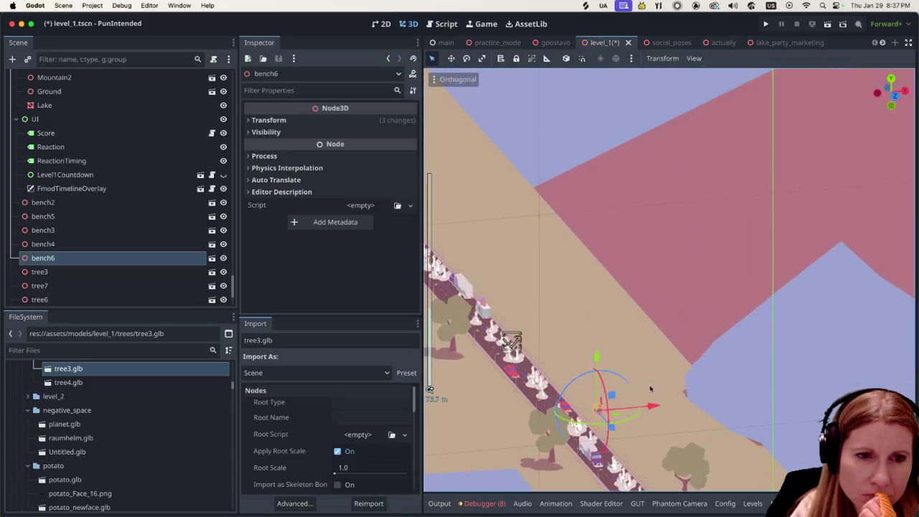
scroll(593, 403, up, 3)
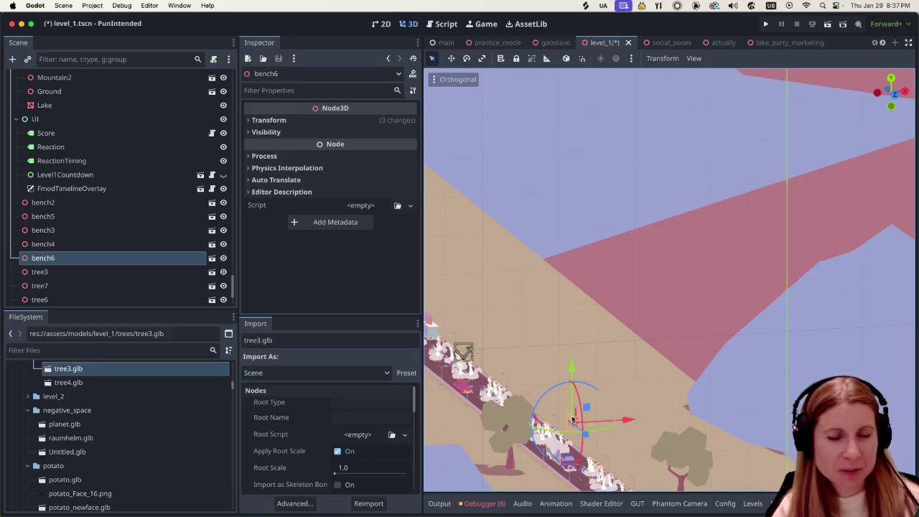
scroll(615, 454, right, 3)
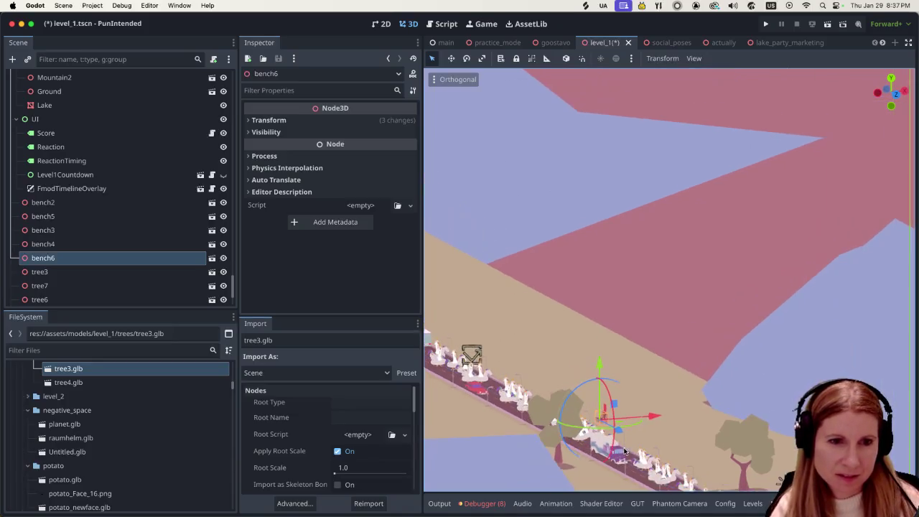
scroll(609, 451, down, 10)
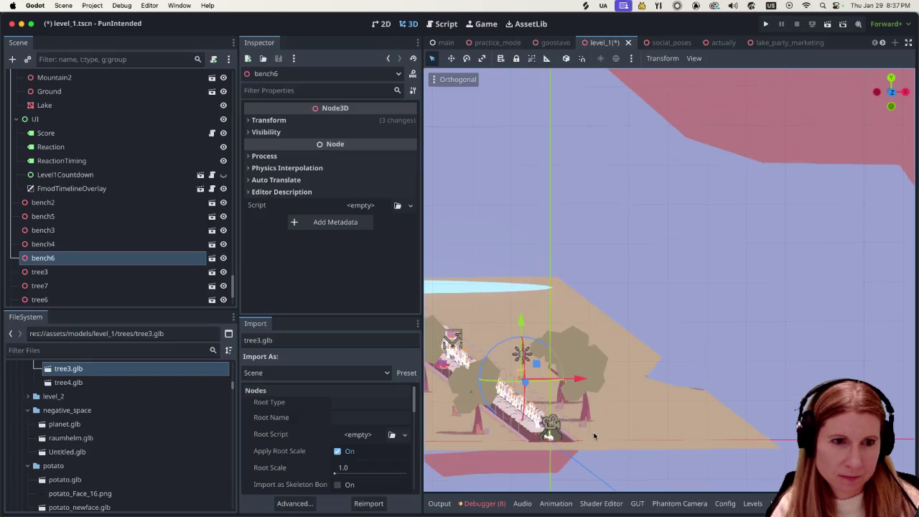
scroll(594, 435, up, 10)
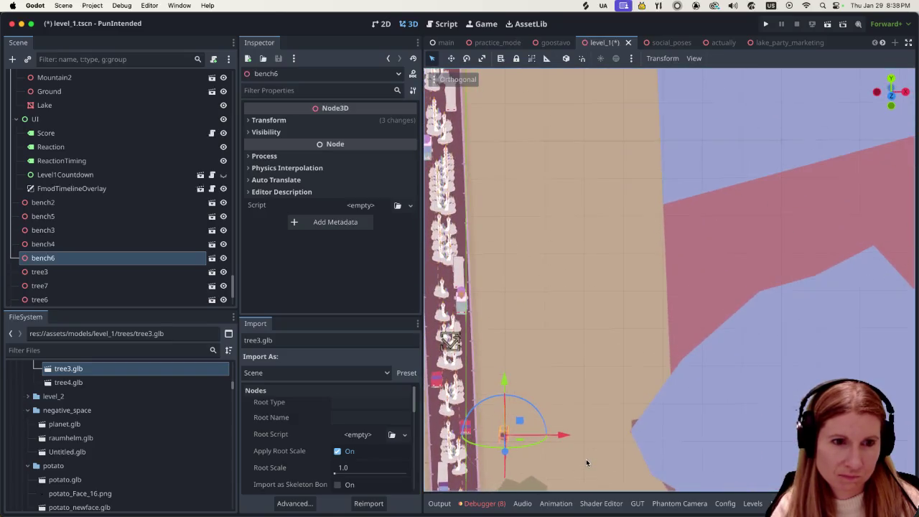
scroll(515, 450, down, 5)
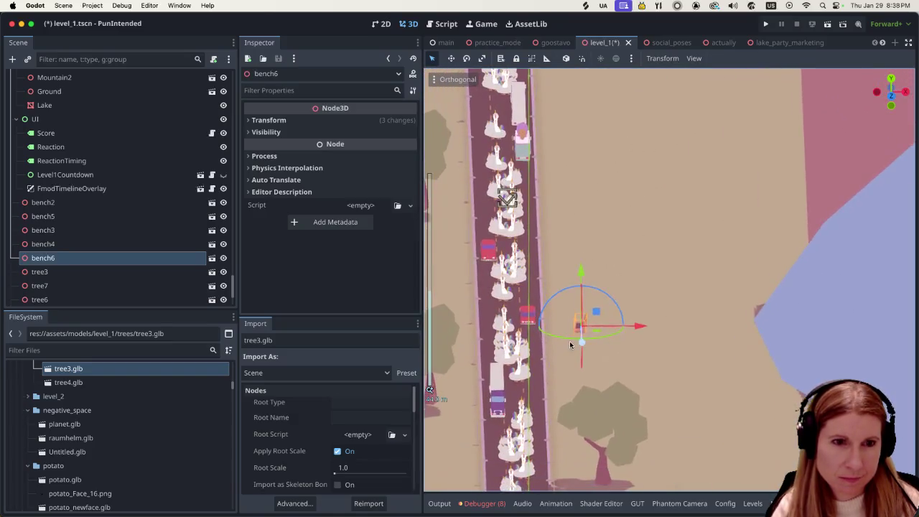
scroll(583, 391, up, 5)
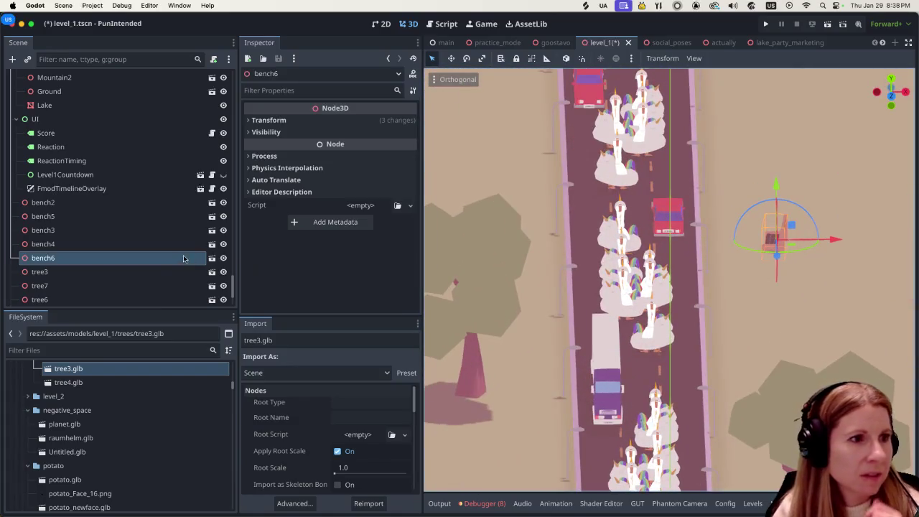
scroll(140, 242, down, 3)
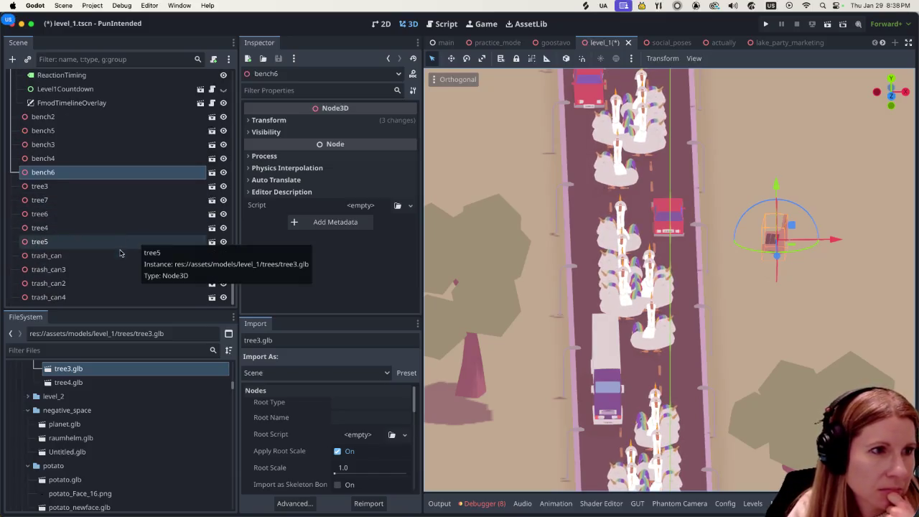
click(118, 256)
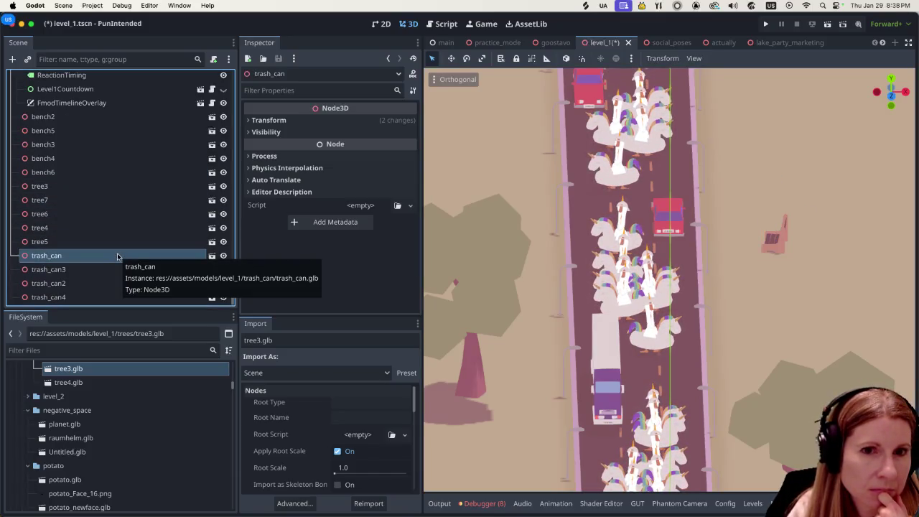
click(782, 241)
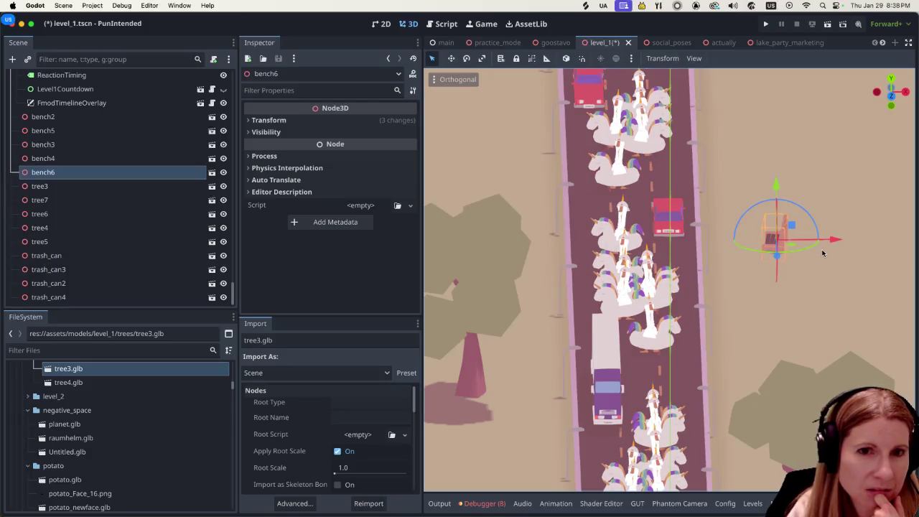
drag(811, 250, 816, 248)
Scroll the view down and select trash_can2
scroll(816, 263, down, 5)
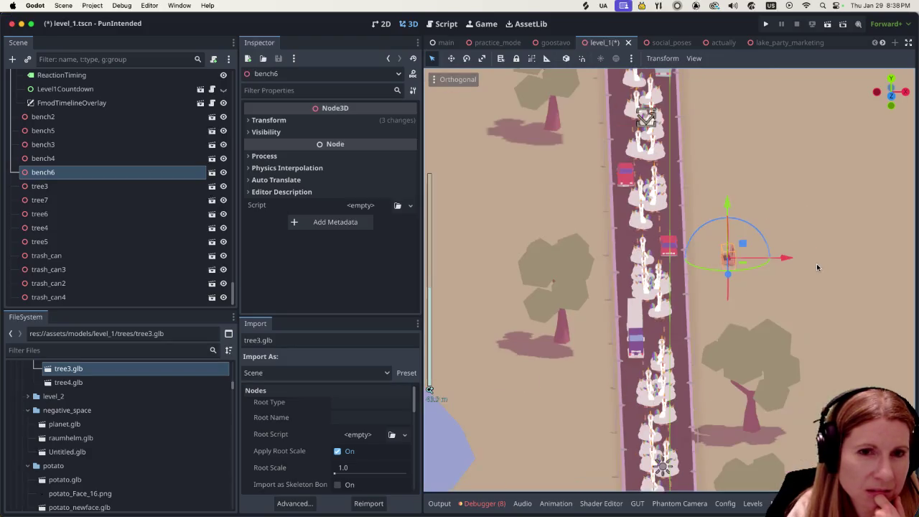
scroll(816, 265, down, 3)
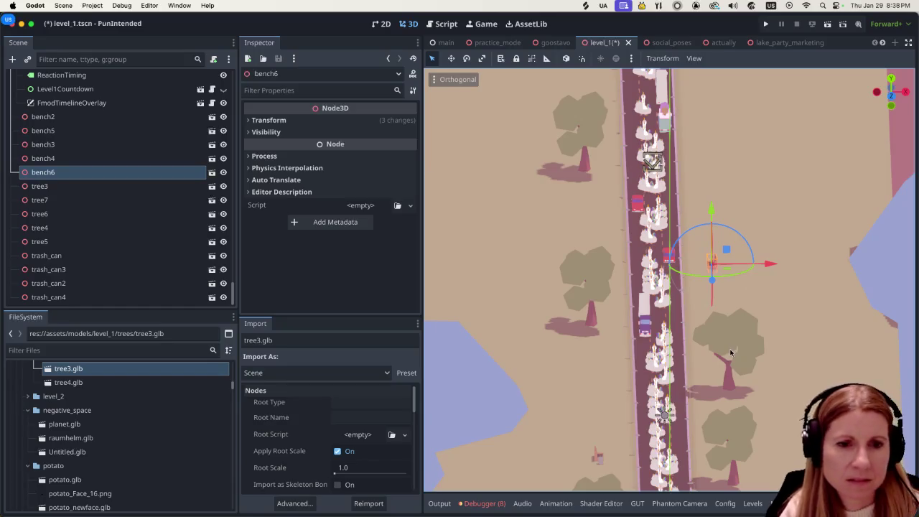
scroll(779, 359, down, 3)
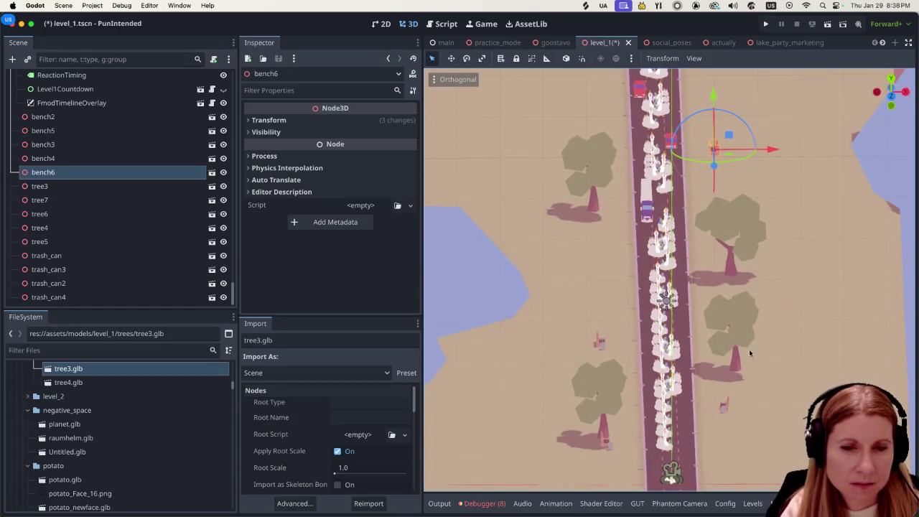
click(723, 410)
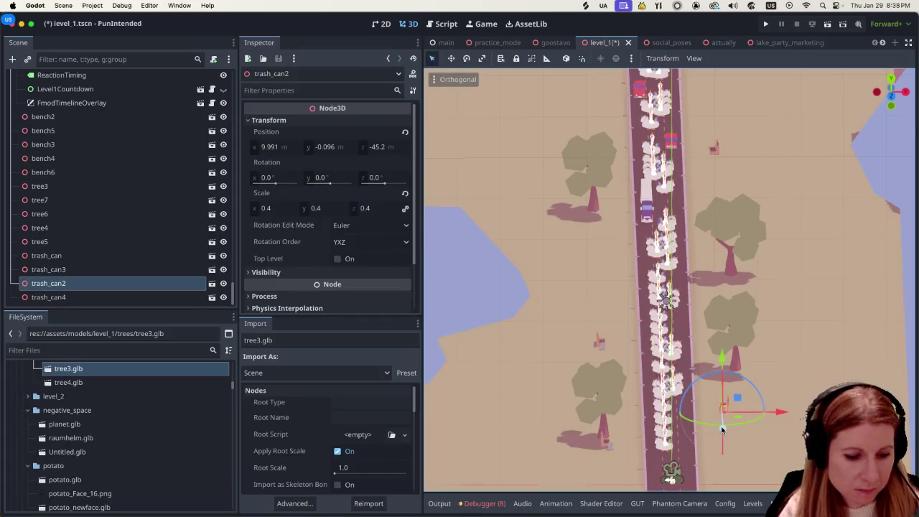
Duplicate trash_can2 as trash_can5 and place it further up the road beside the geese
key(super+d)
drag(723, 428, 734, 194)
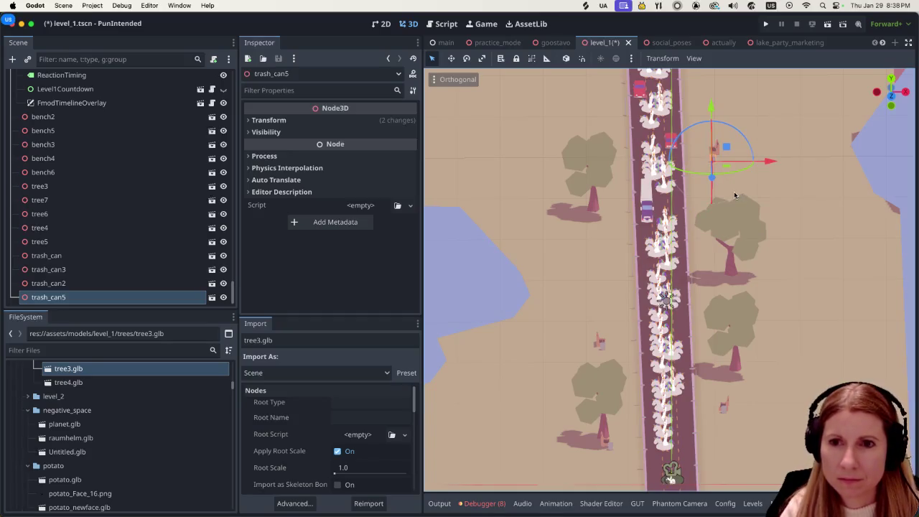
scroll(732, 194, up, 2)
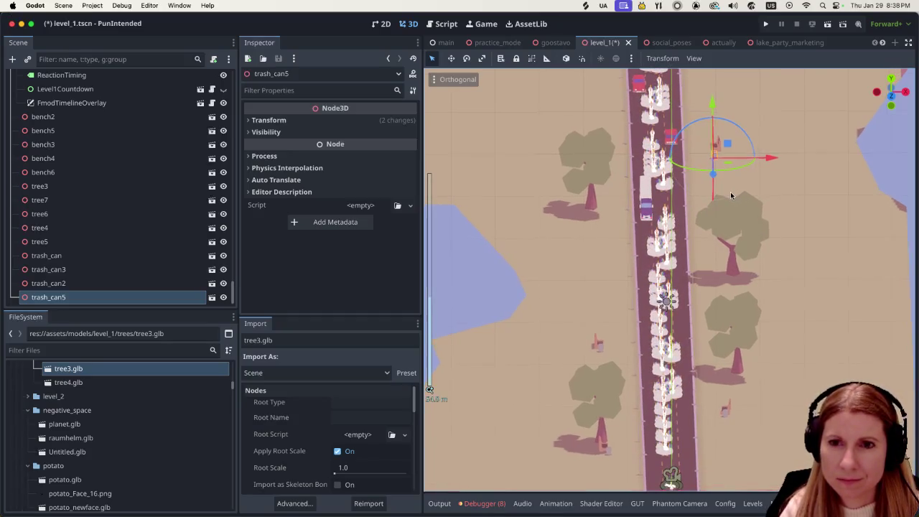
scroll(740, 193, up, 2)
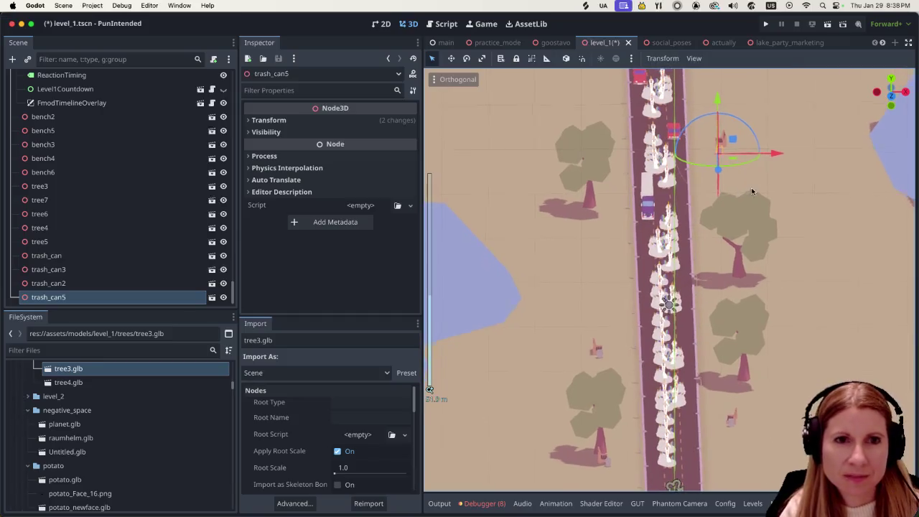
scroll(752, 189, up, 3)
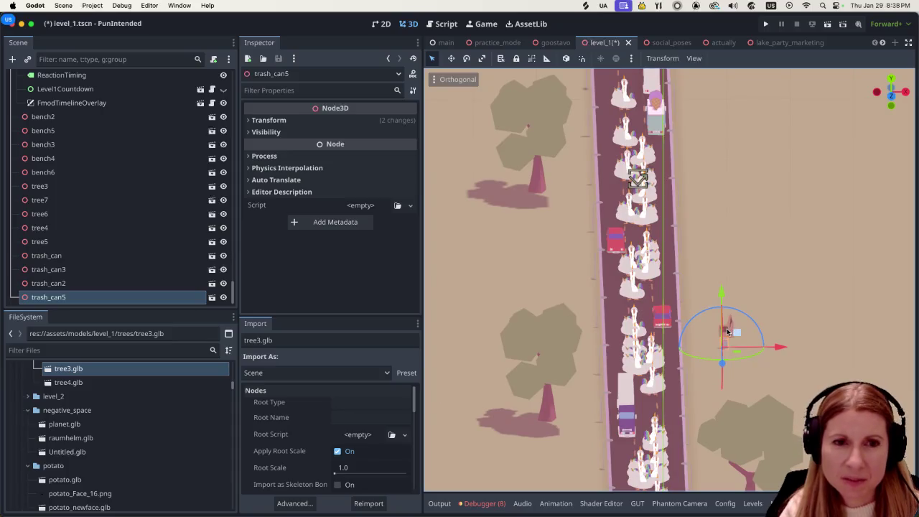
drag(727, 331, 727, 329)
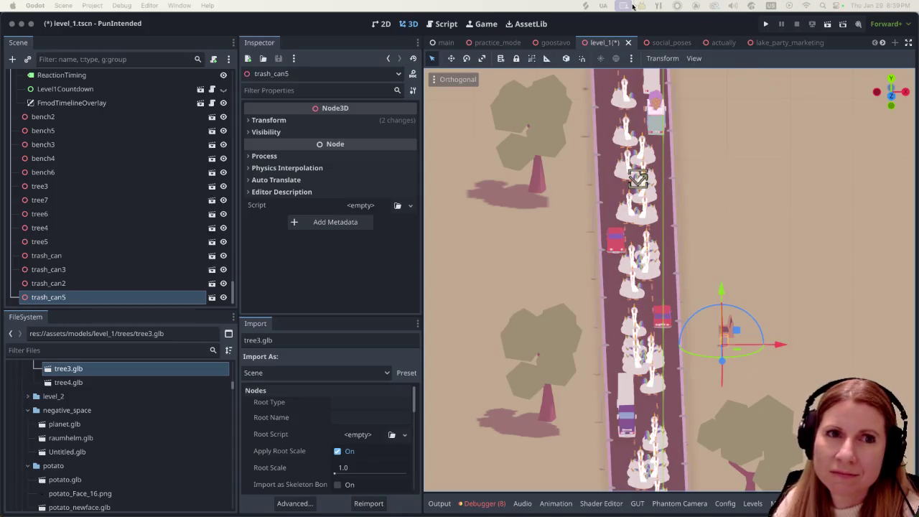
click(681, 31)
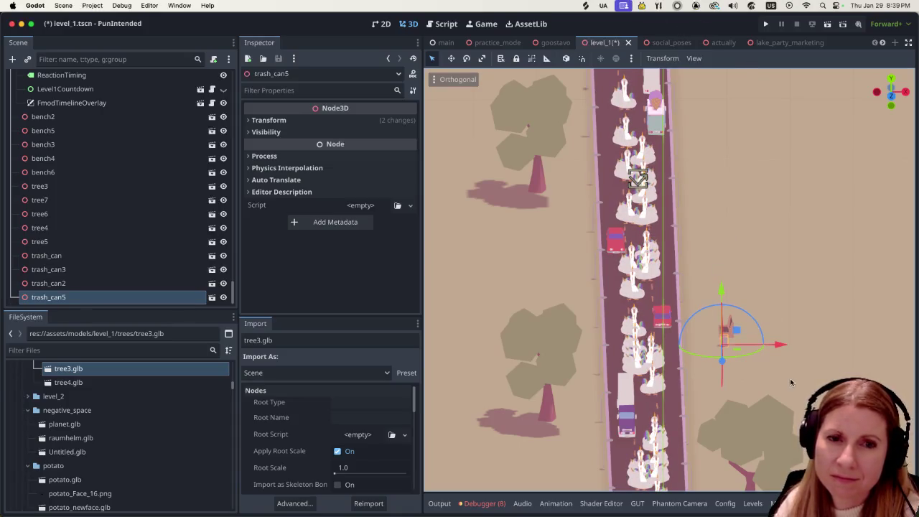
scroll(790, 382, left, 1)
scroll(837, 377, down, 5)
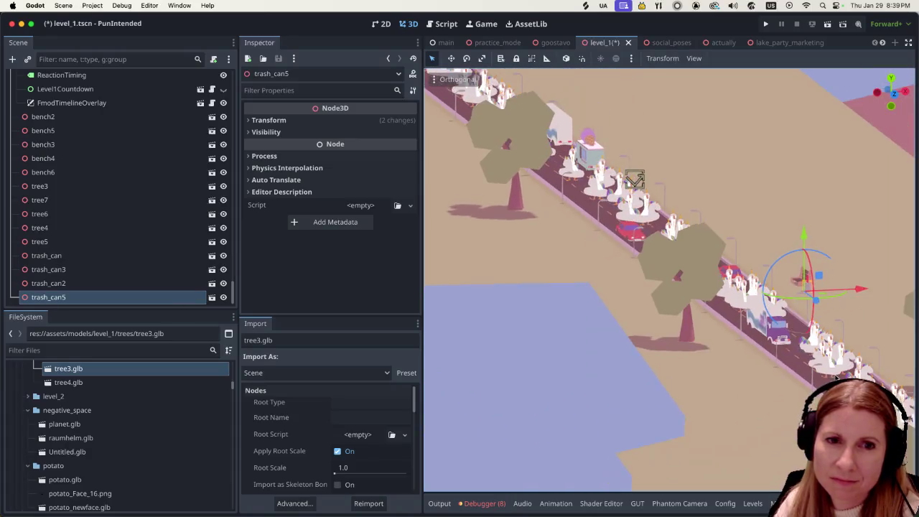
scroll(837, 377, up, 5)
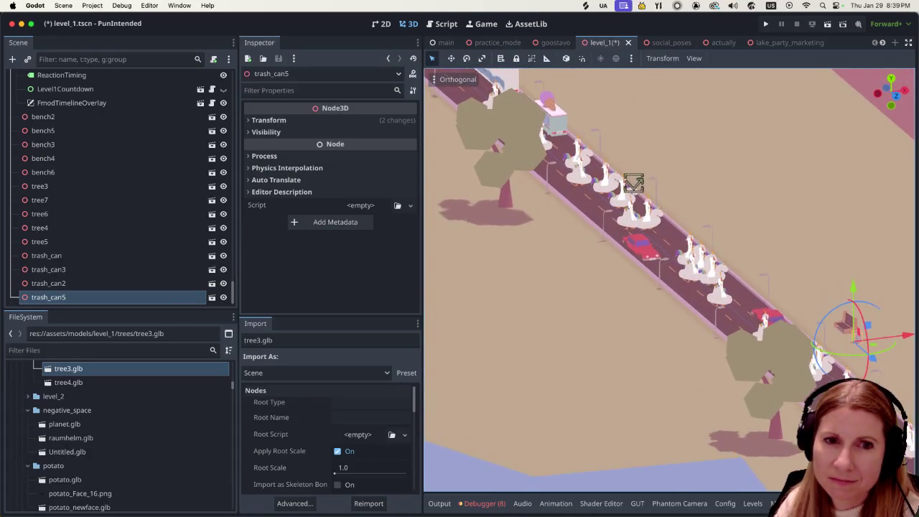
scroll(809, 387, up, 3)
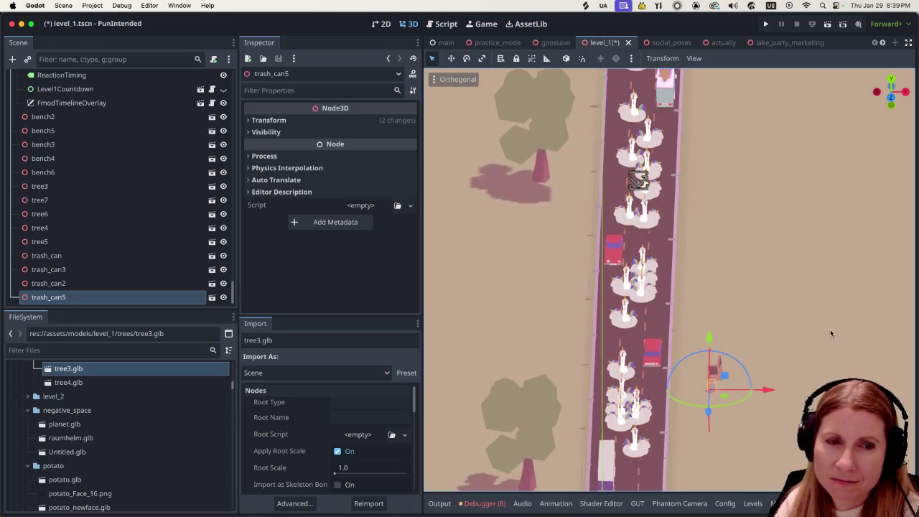
scroll(743, 324, down, 3)
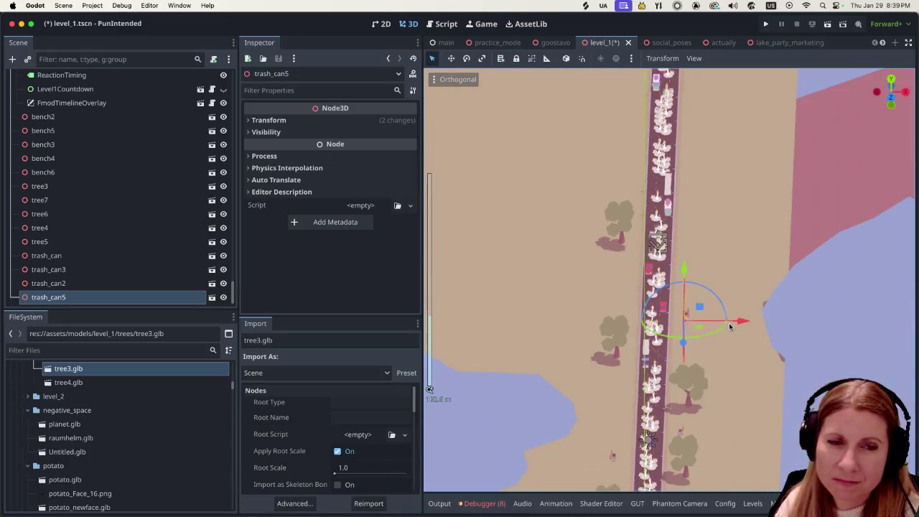
scroll(713, 351, up, 3)
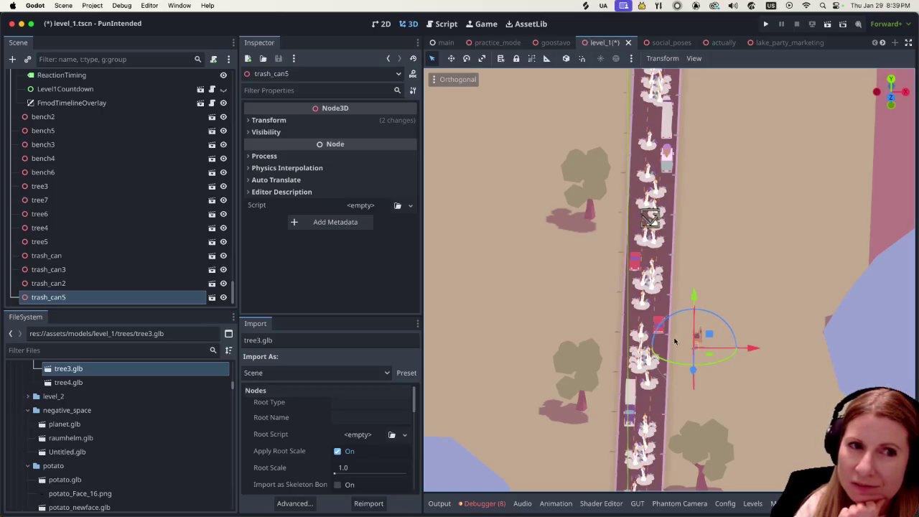
scroll(678, 355, down, 3)
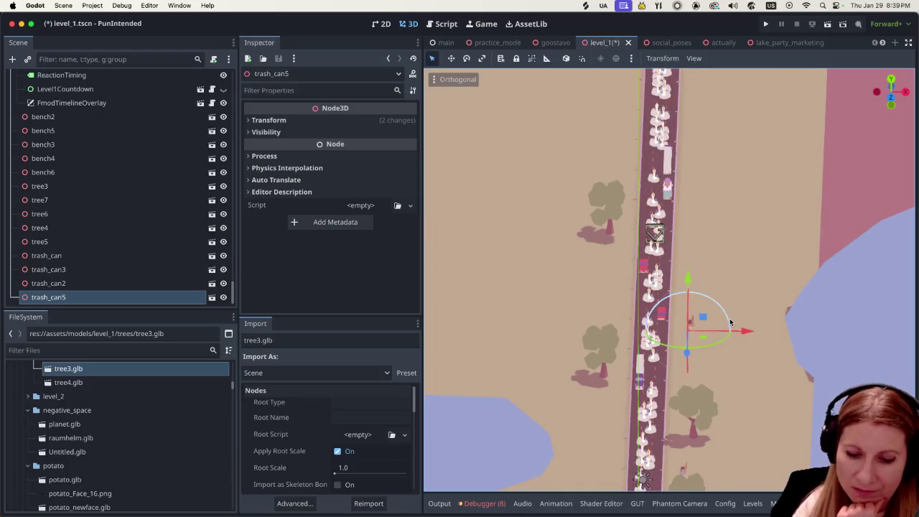
Switch to Top orthographic view with Numpad 7 and zoom to survey the whole road
key(7)
scroll(725, 324, down, 3)
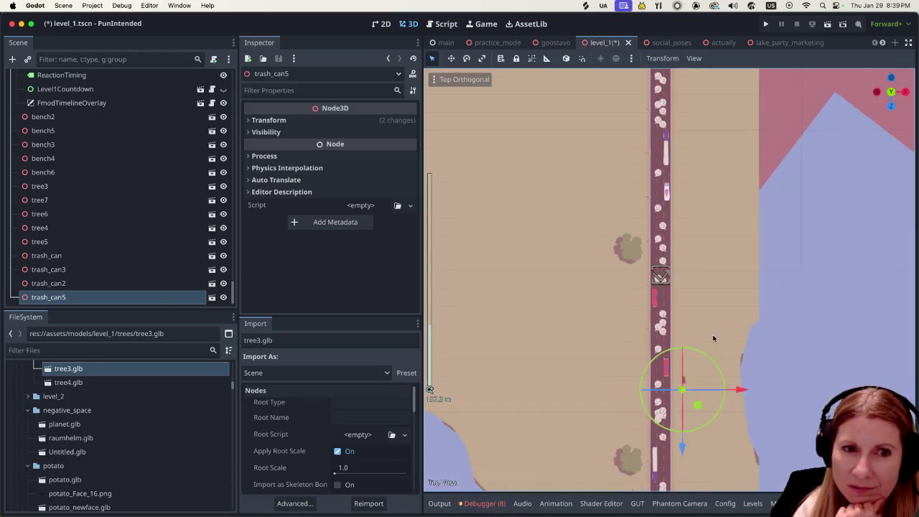
scroll(701, 341, down, 4)
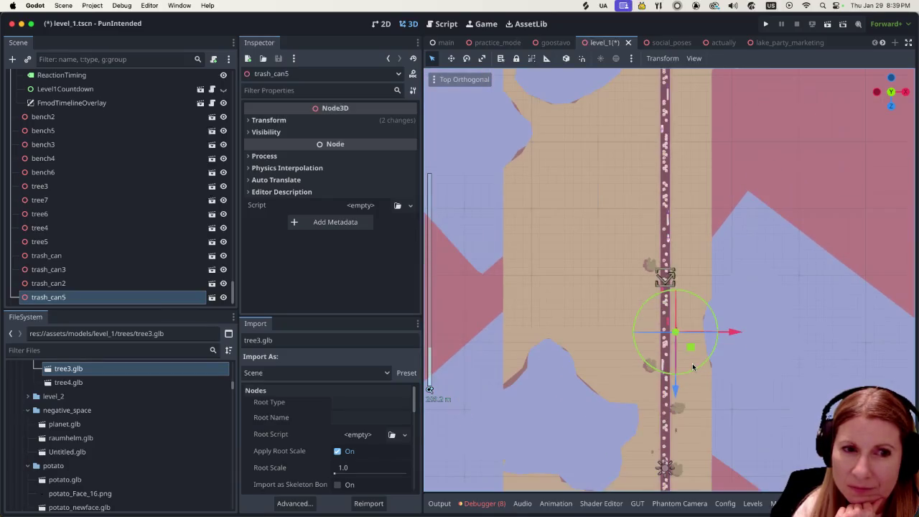
scroll(693, 366, up, 5)
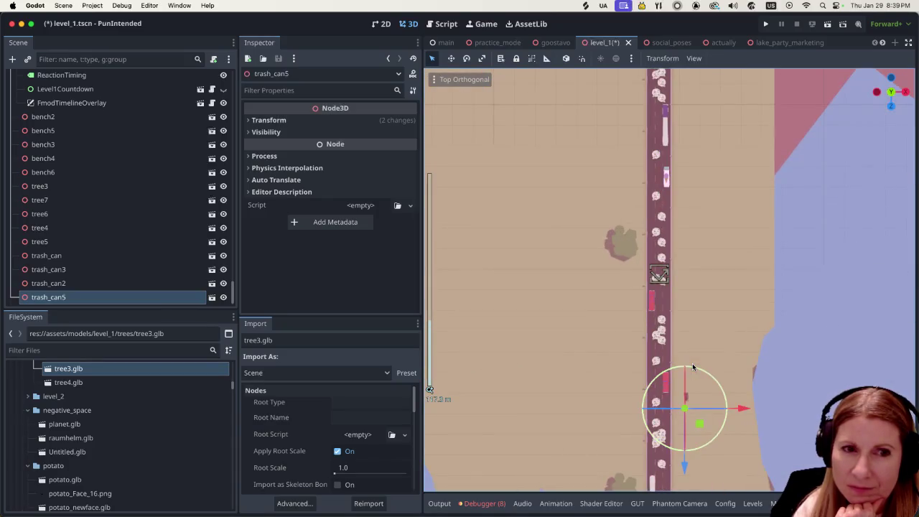
scroll(693, 364, down, 5)
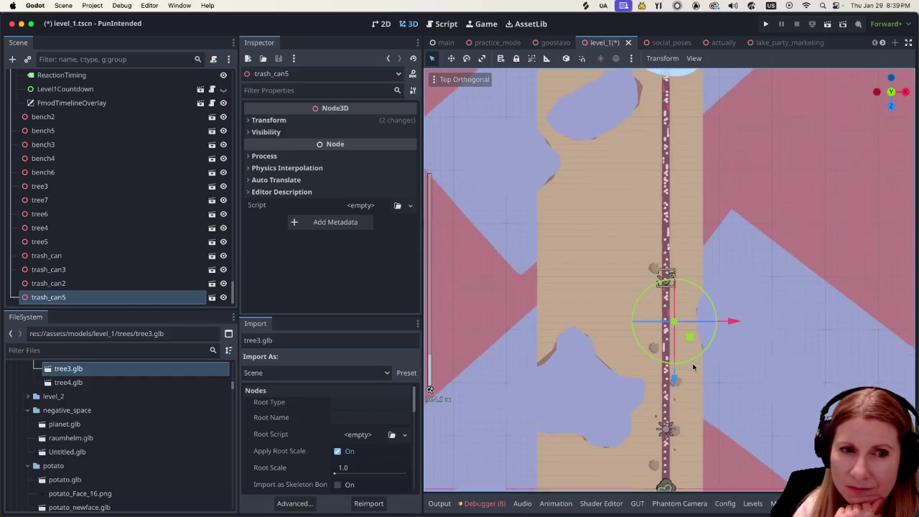
scroll(693, 367, up, 5)
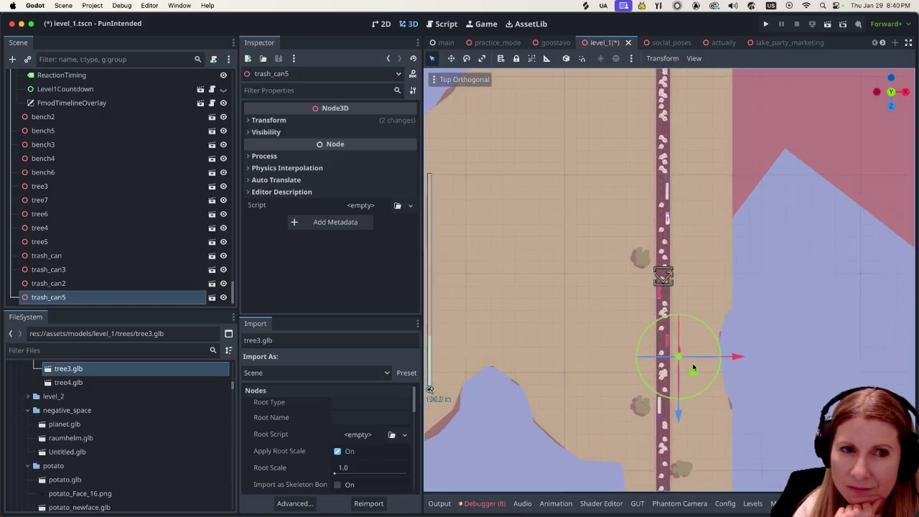
scroll(693, 367, up, 2)
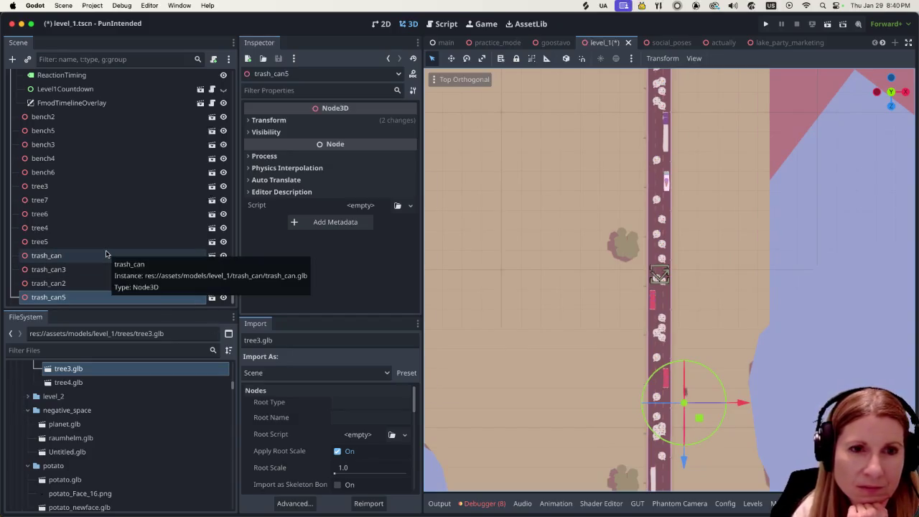
scroll(105, 254, up, 3)
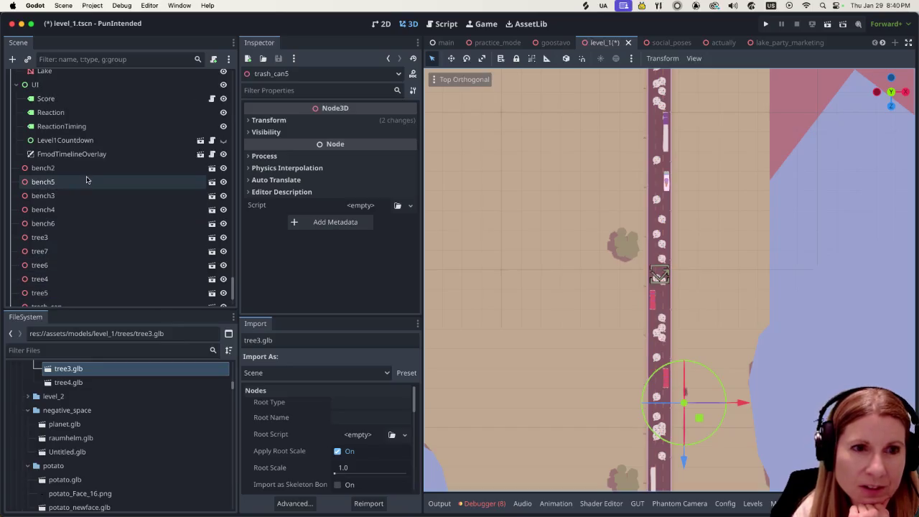
scroll(592, 393, down, 4)
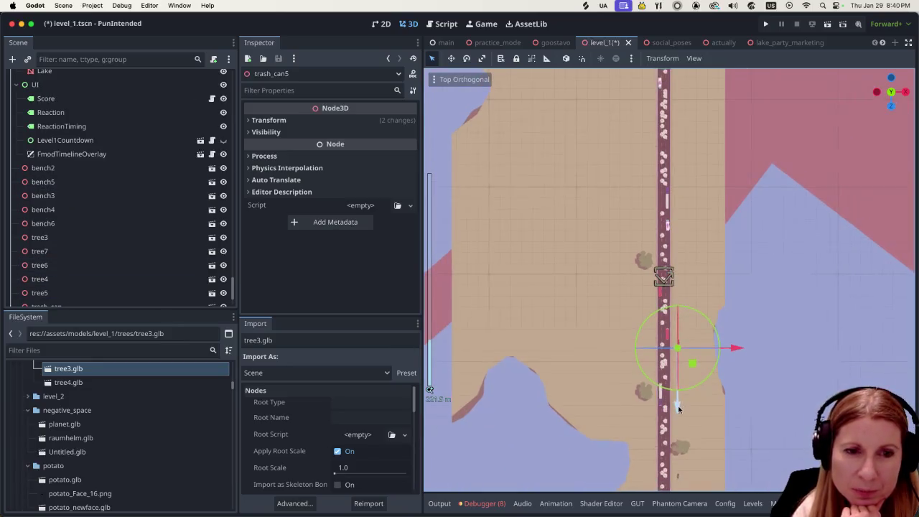
Duplicate bench5 into bench7 and drag it up along the road
click(652, 473)
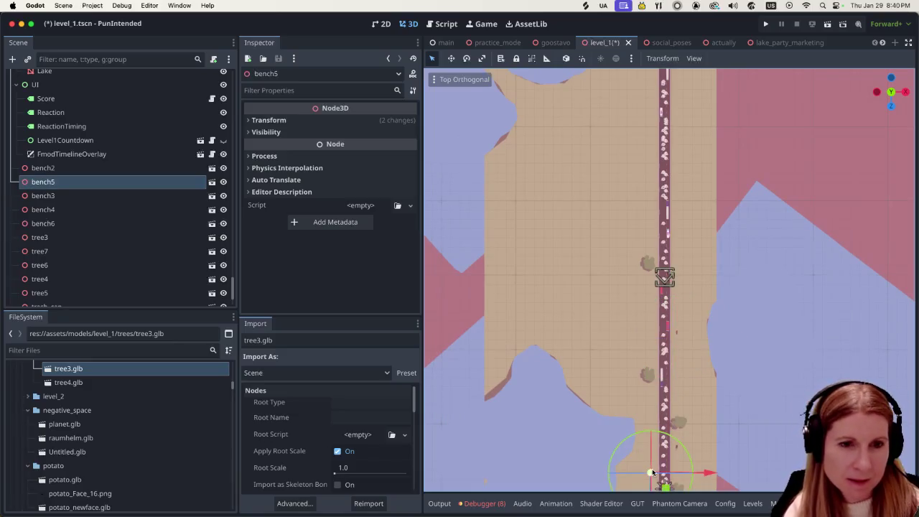
key(ctrl+d)
scroll(671, 466, down, 2)
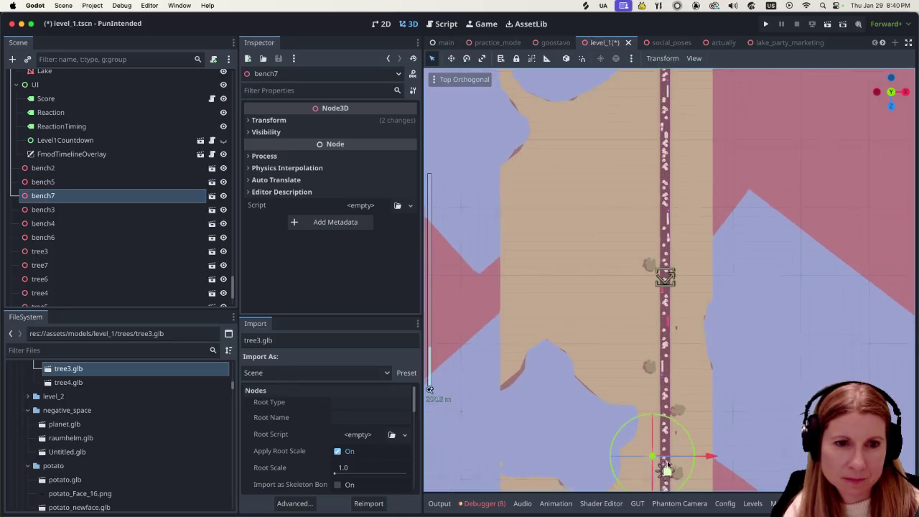
scroll(666, 465, down, 3)
drag(655, 470, 657, 351)
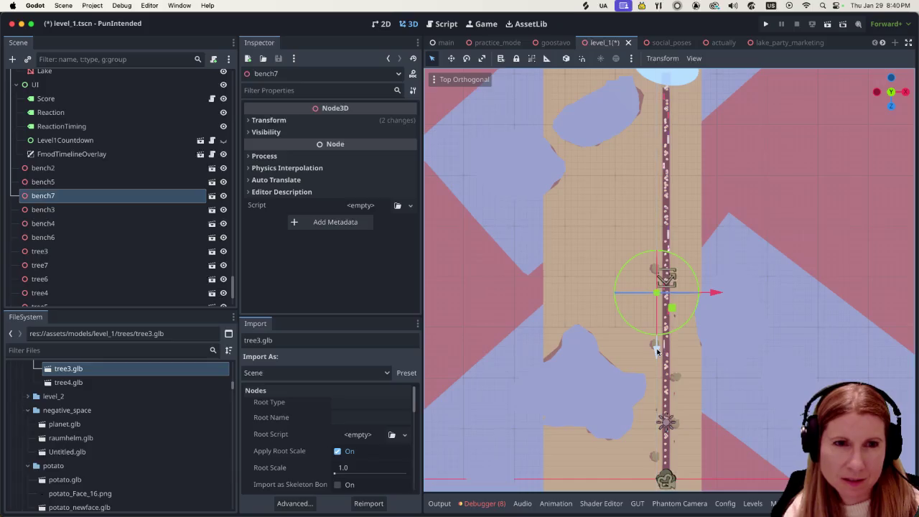
scroll(657, 352, up, 3)
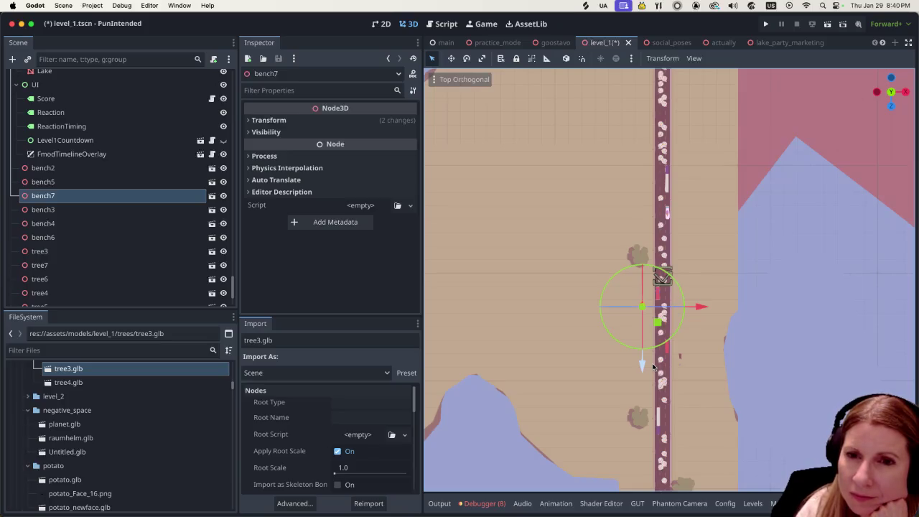
Move bench7 further up the road's left side, shifting it 4.25 units along Z
drag(643, 367, 638, 282)
scroll(656, 257, up, 3)
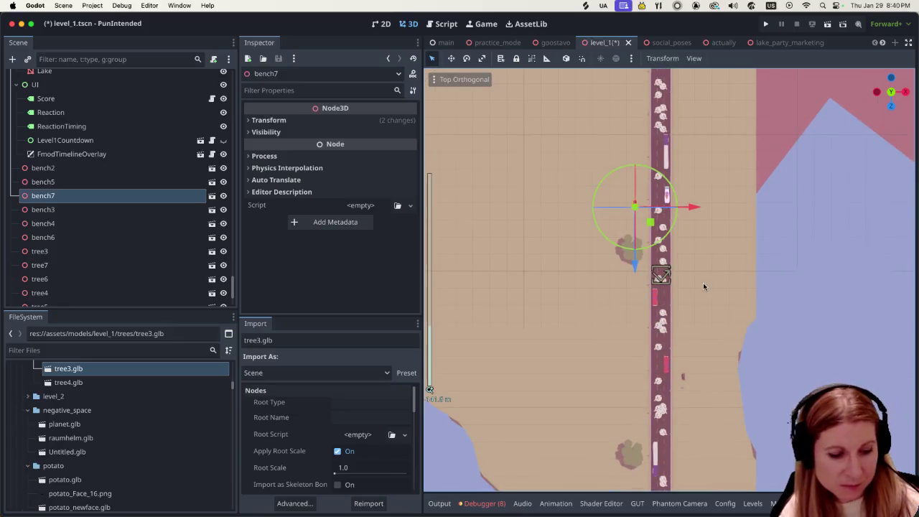
scroll(707, 276, up, 5)
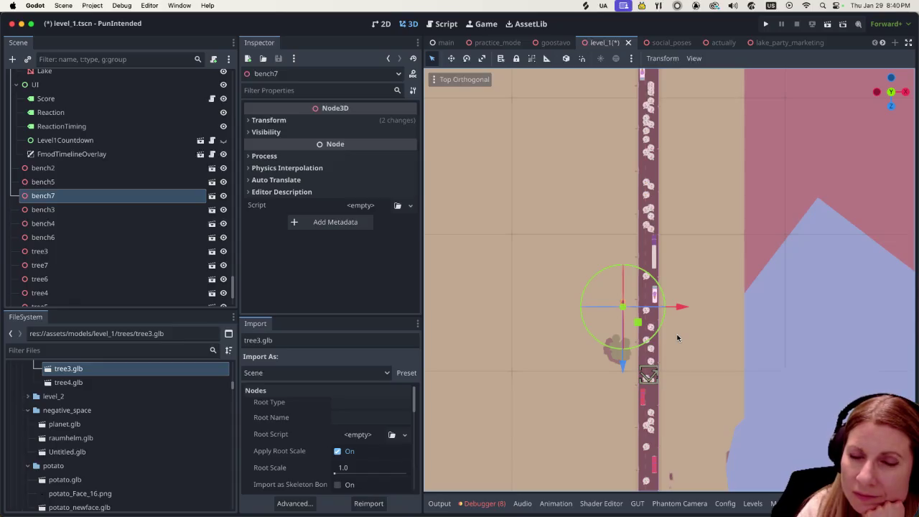
drag(622, 365, 623, 357)
scroll(649, 315, up, 5)
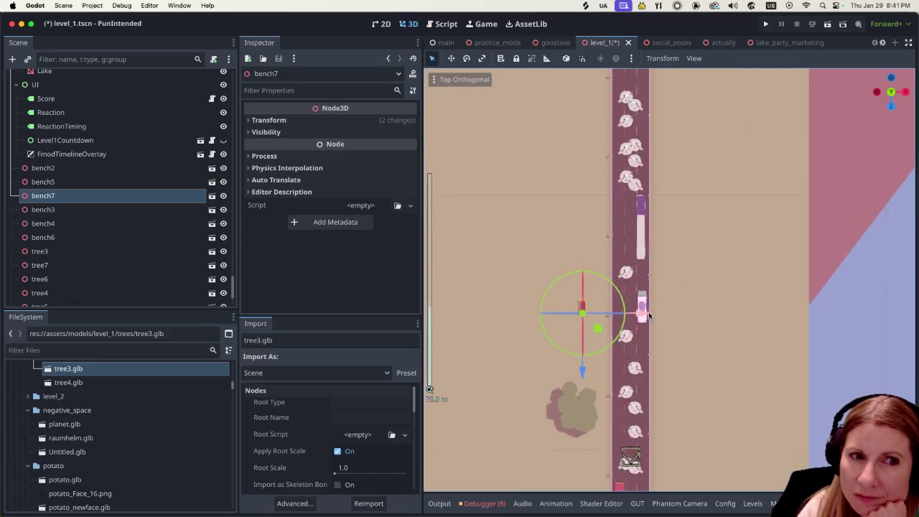
scroll(649, 314, up, 2)
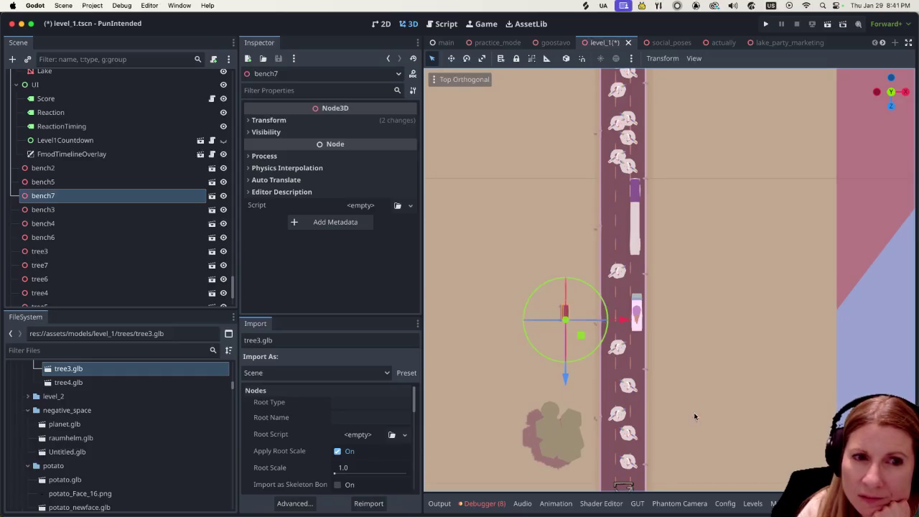
scroll(679, 330, down, 10)
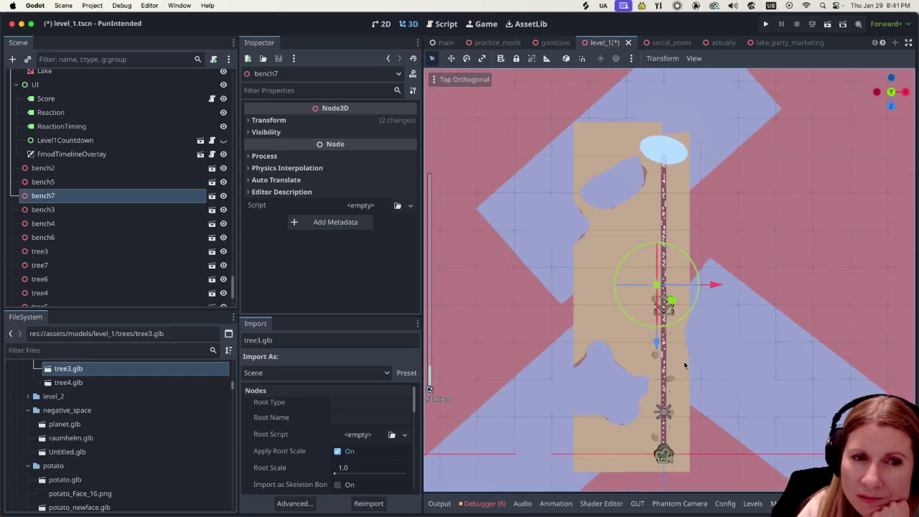
scroll(685, 366, up, 2)
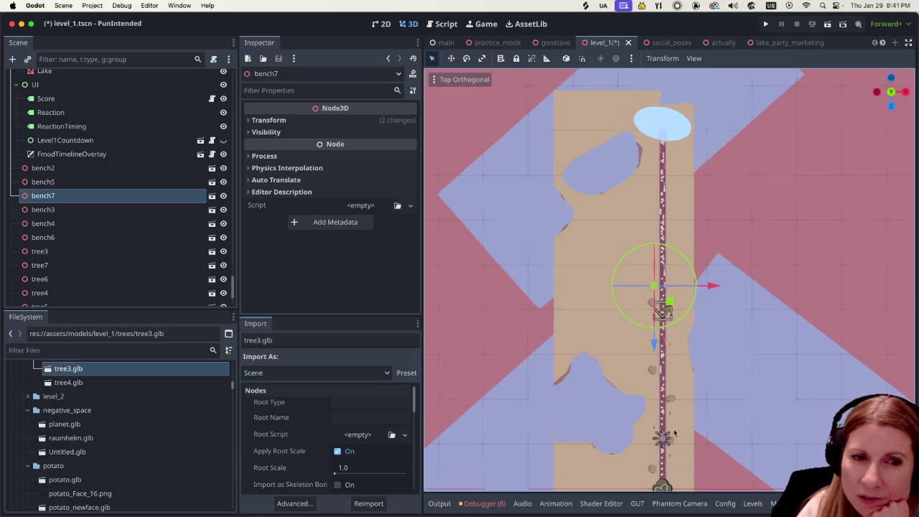
scroll(682, 350, up, 1)
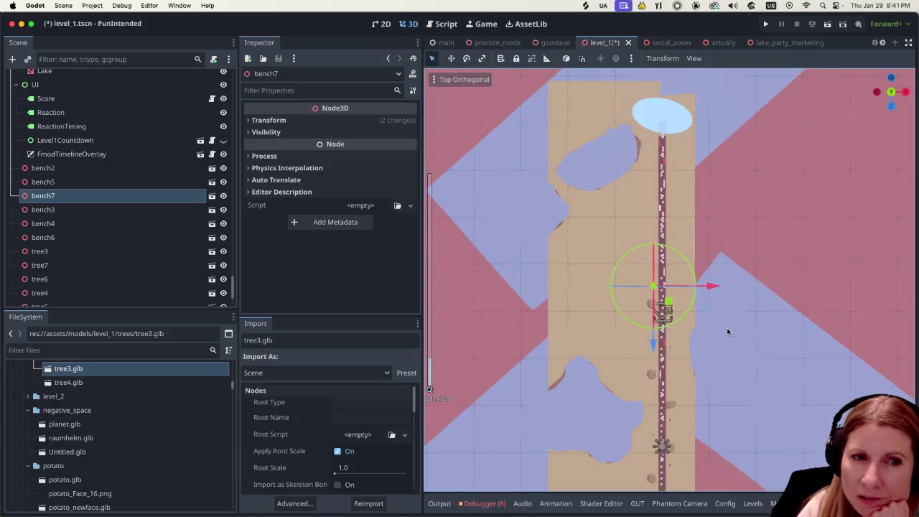
Check the placement of tree3, tree7, tree6 and tree4 by selecting each
click(148, 237)
click(102, 252)
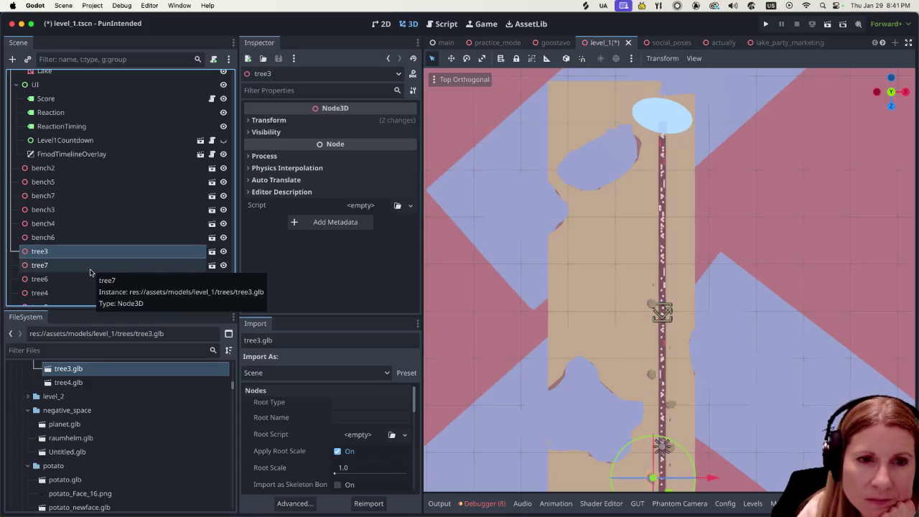
click(90, 272)
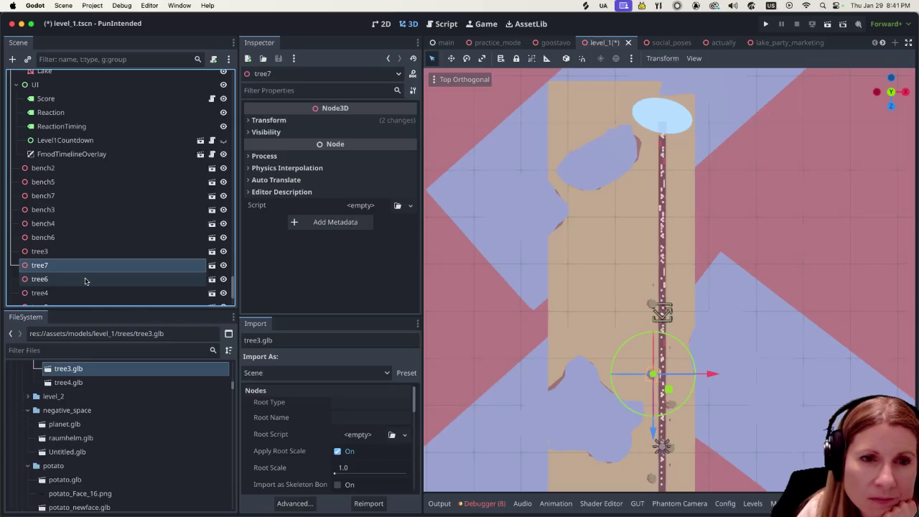
click(85, 281)
click(80, 293)
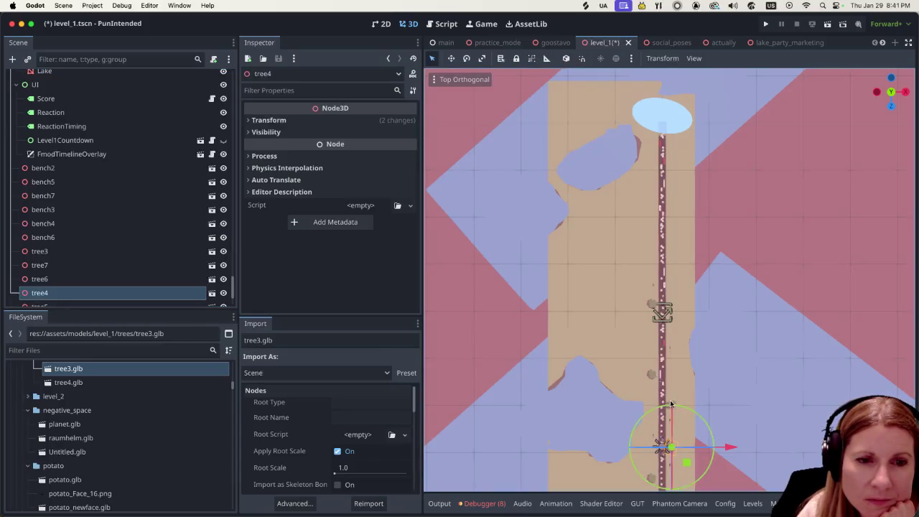
Duplicate tree5 as tree8, move it up beside the road and rotate it slightly
click(671, 403)
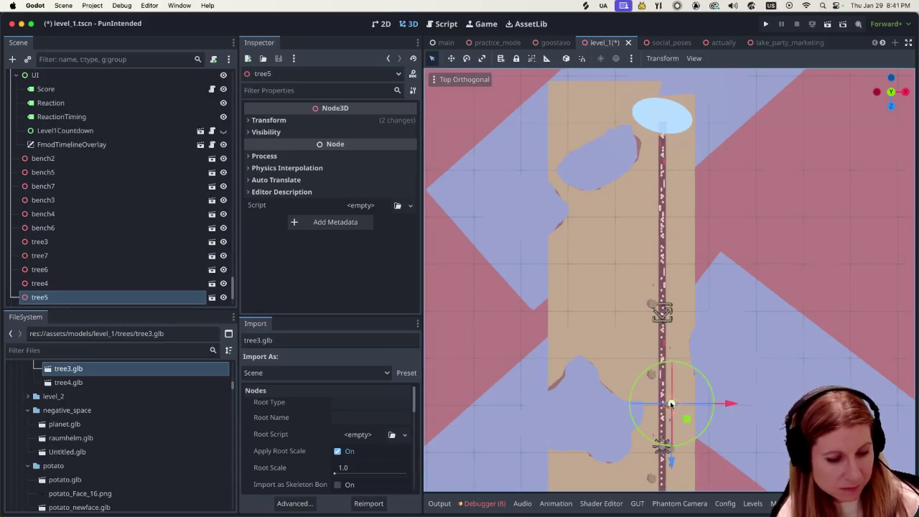
key(super+d)
drag(671, 465, 670, 327)
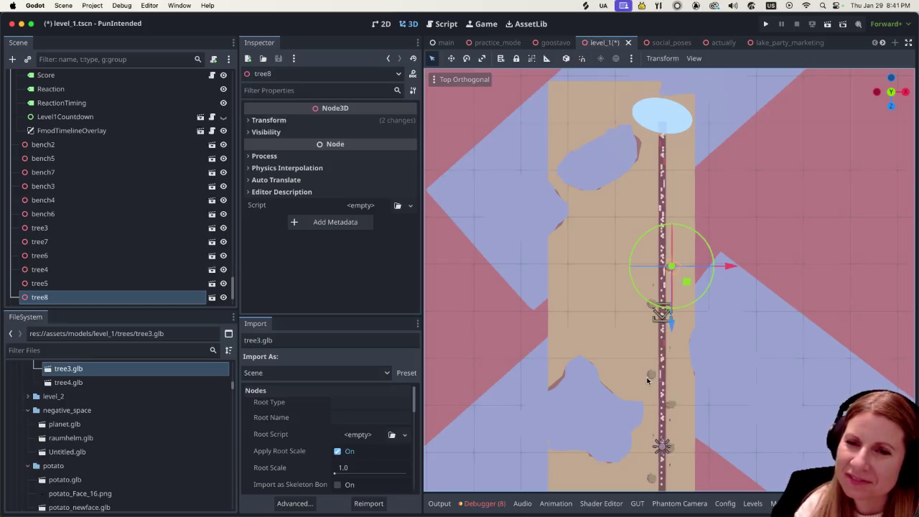
scroll(665, 305, up, 1)
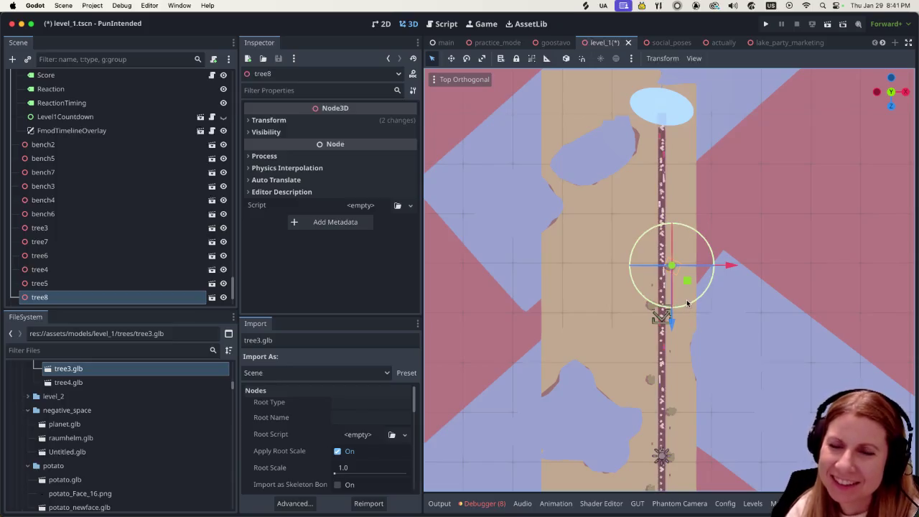
scroll(686, 304, up, 4)
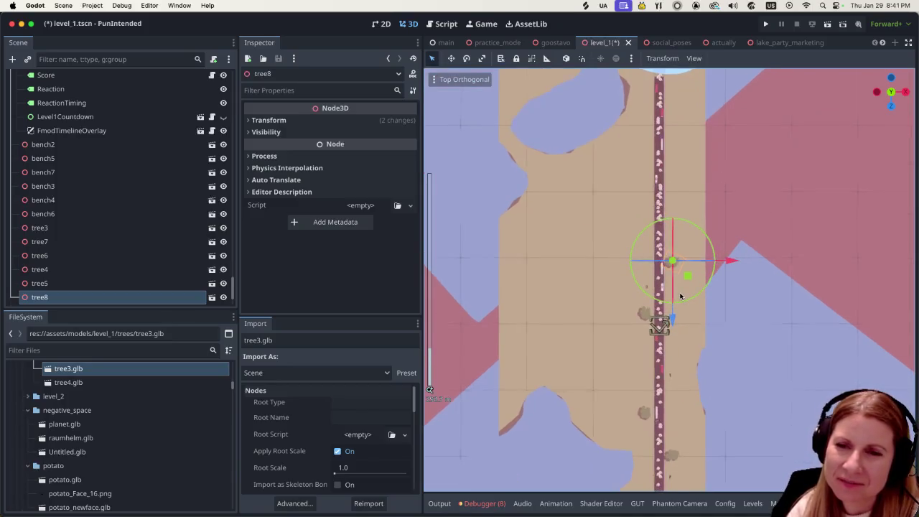
scroll(680, 296, up, 3)
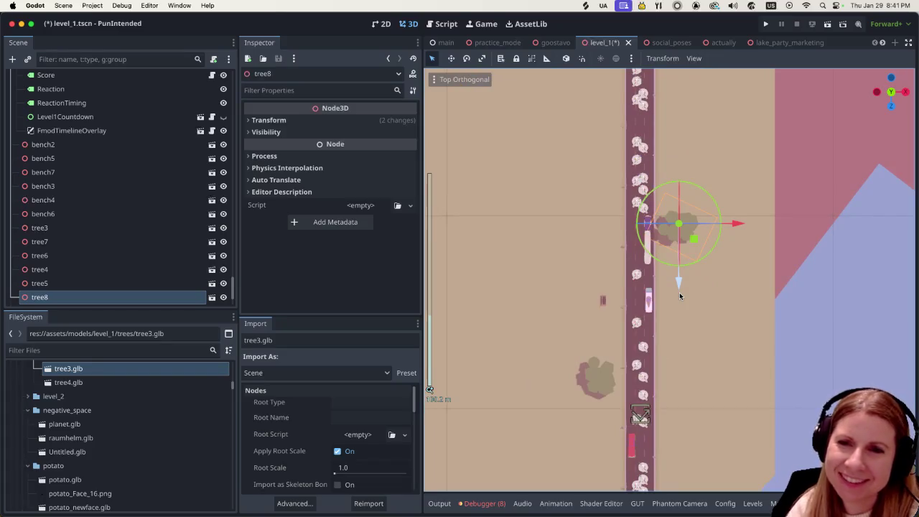
drag(657, 191, 638, 247)
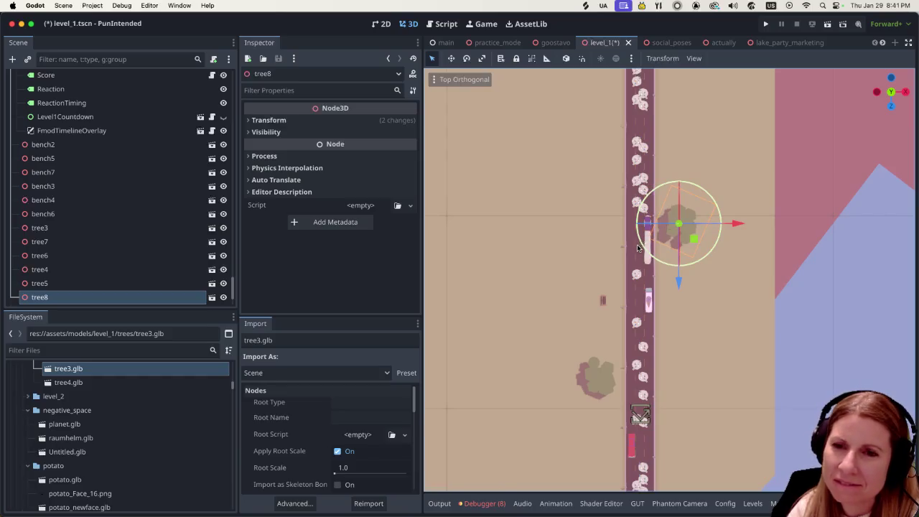
scroll(607, 300, down, 4)
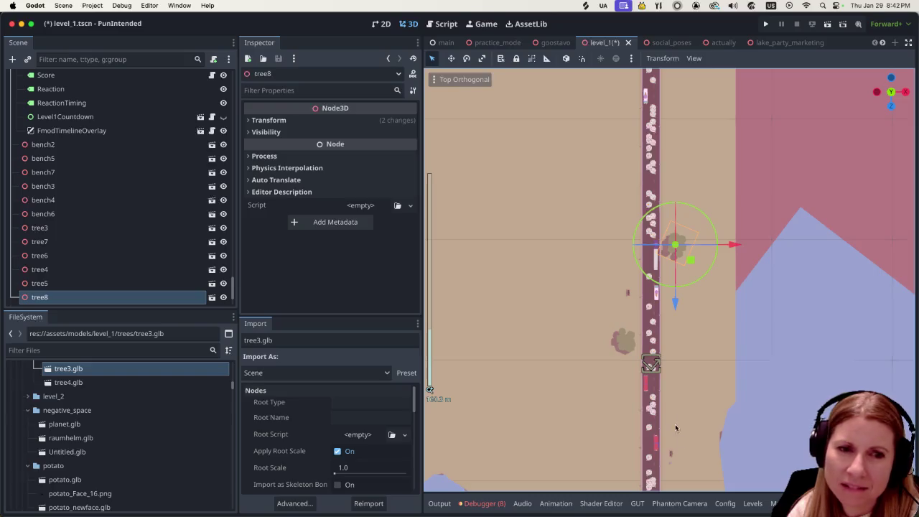
click(672, 457)
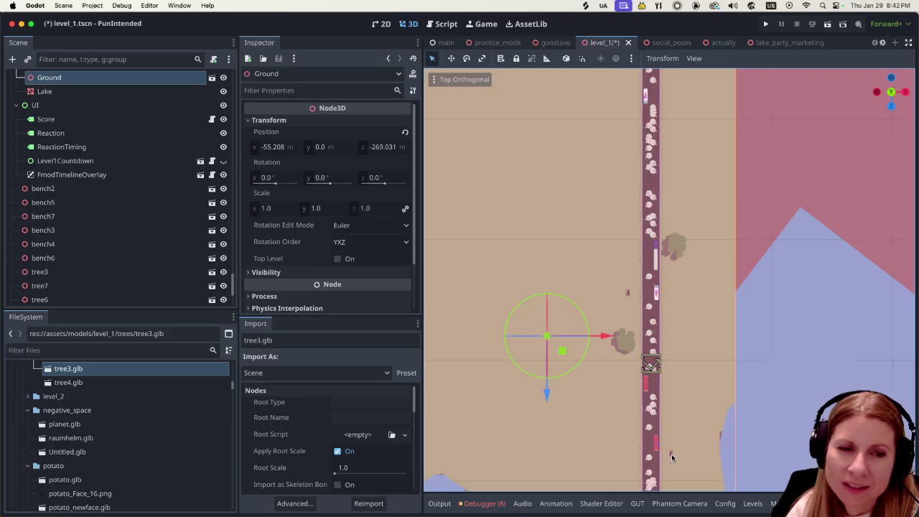
scroll(698, 419, down, 2)
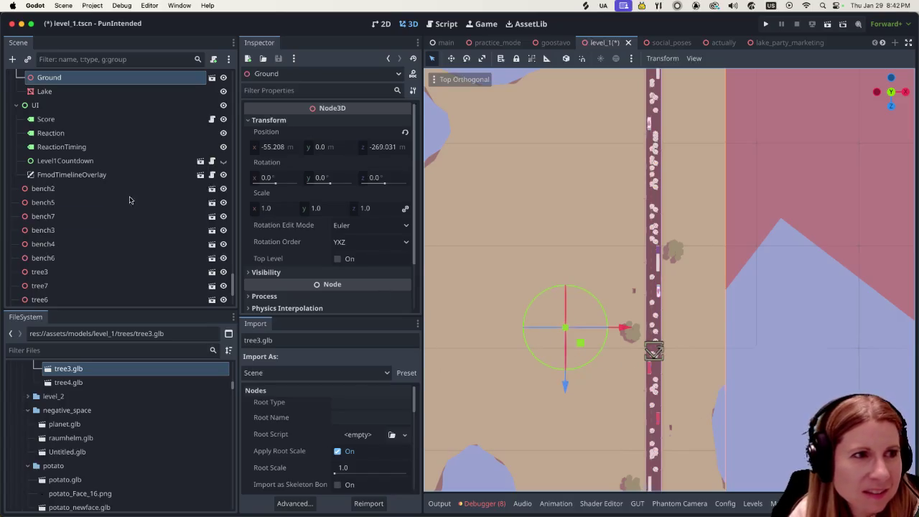
click(114, 258)
click(94, 285)
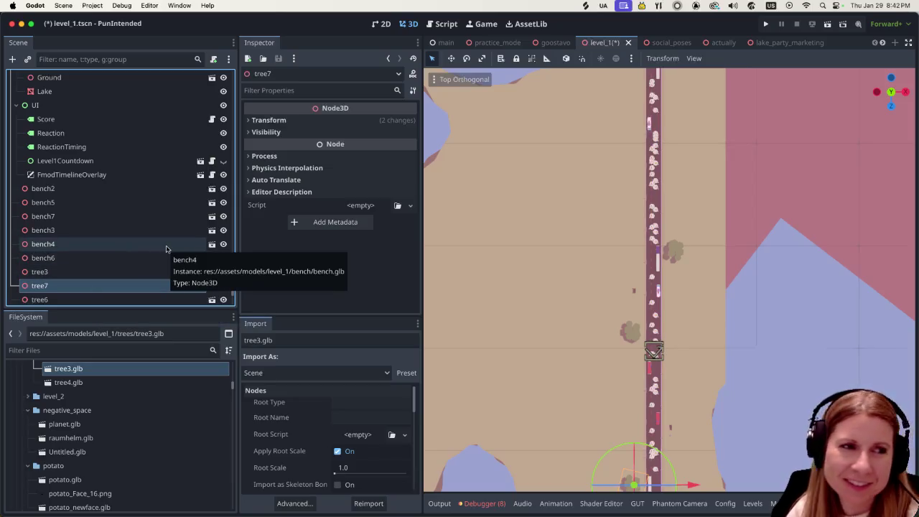
scroll(166, 249, down, 5)
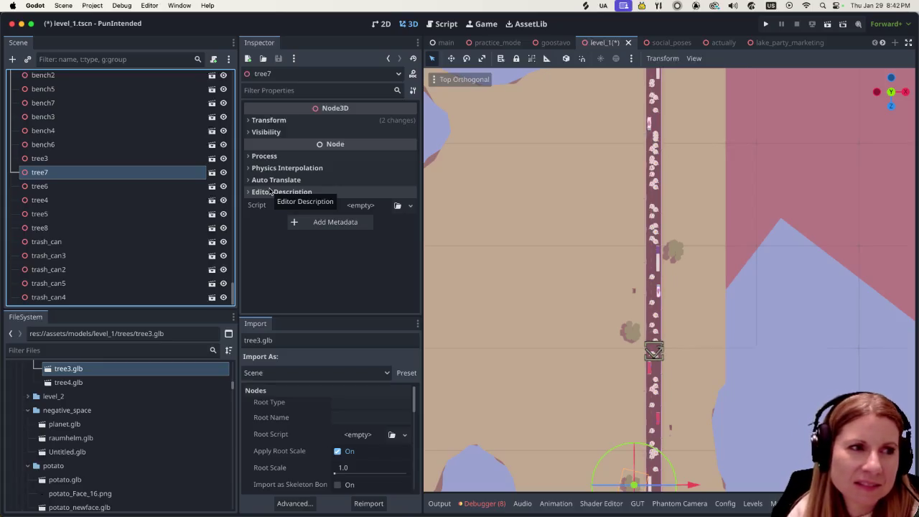
click(100, 255)
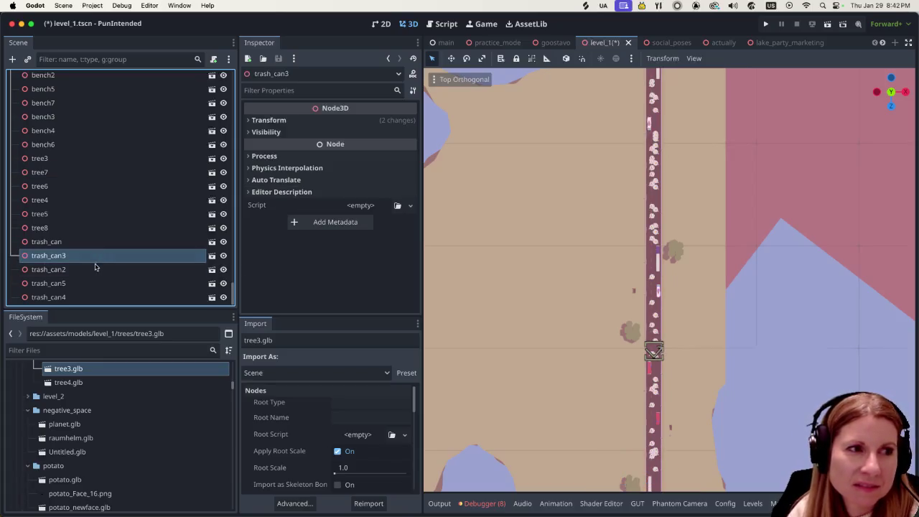
click(95, 268)
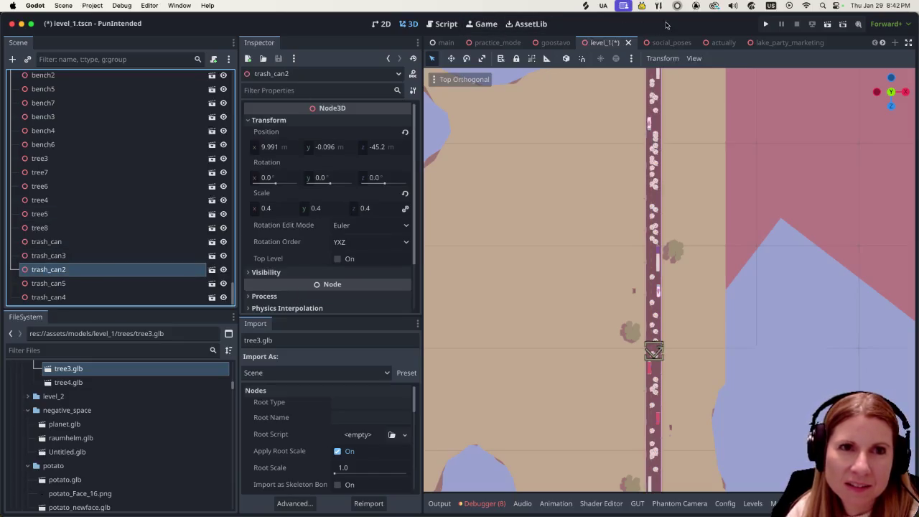
key(super+shift+o)
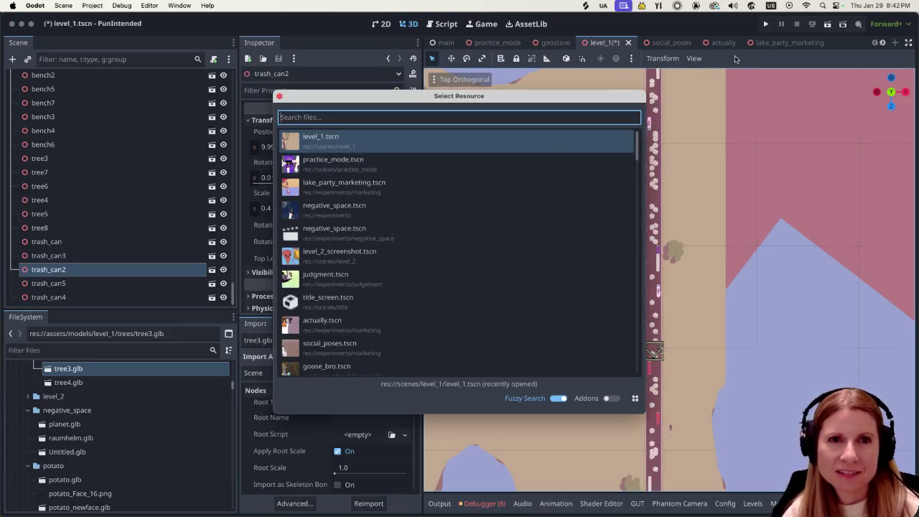
Save level_1, run the project, and open Practice mode from the title menu
click(722, 34)
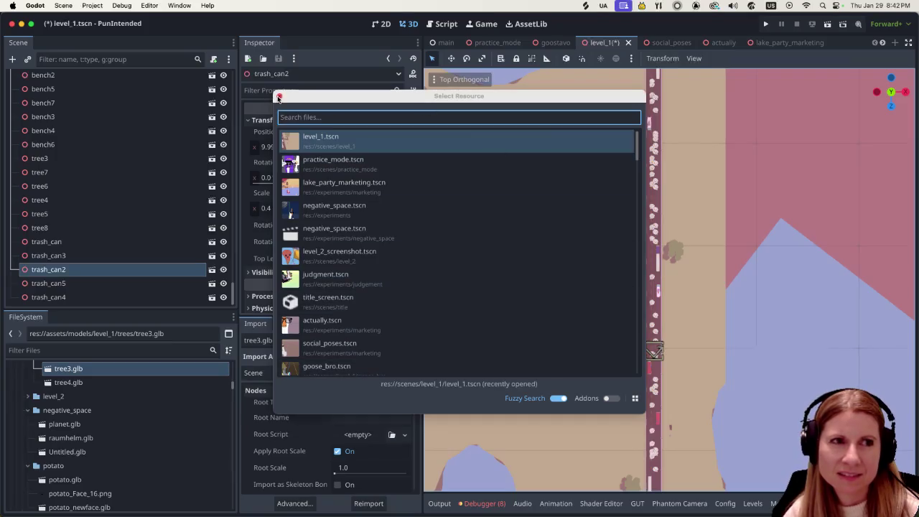
click(279, 97)
click(767, 25)
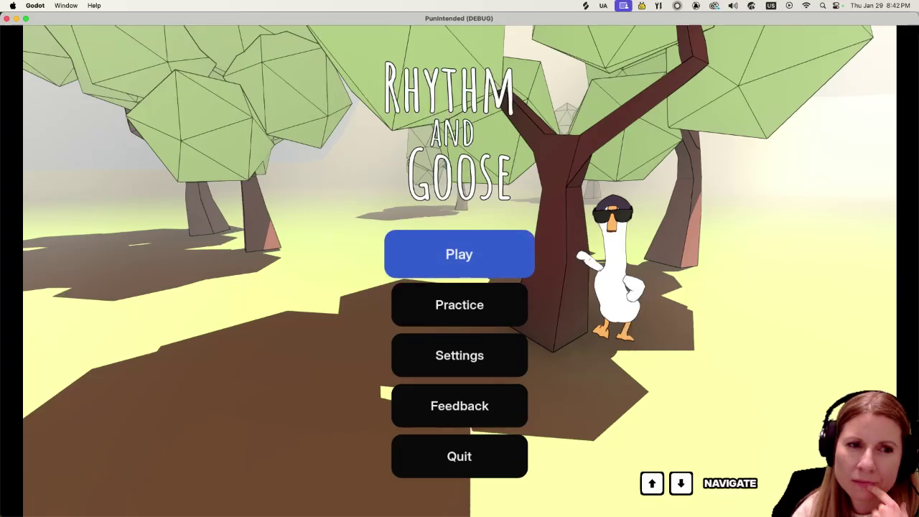
key(Down)
key(Return)
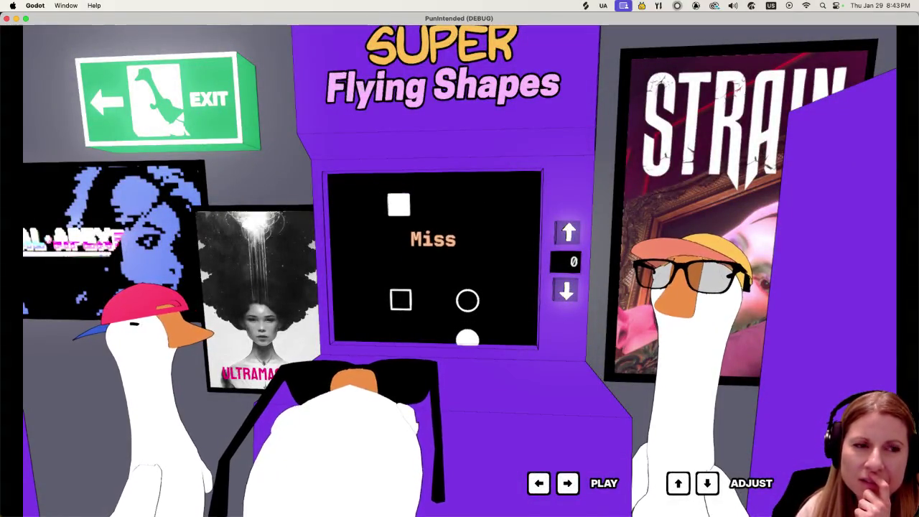
Hit the first five square and circle notes with Left/Right, then raise the offset
key(Left)
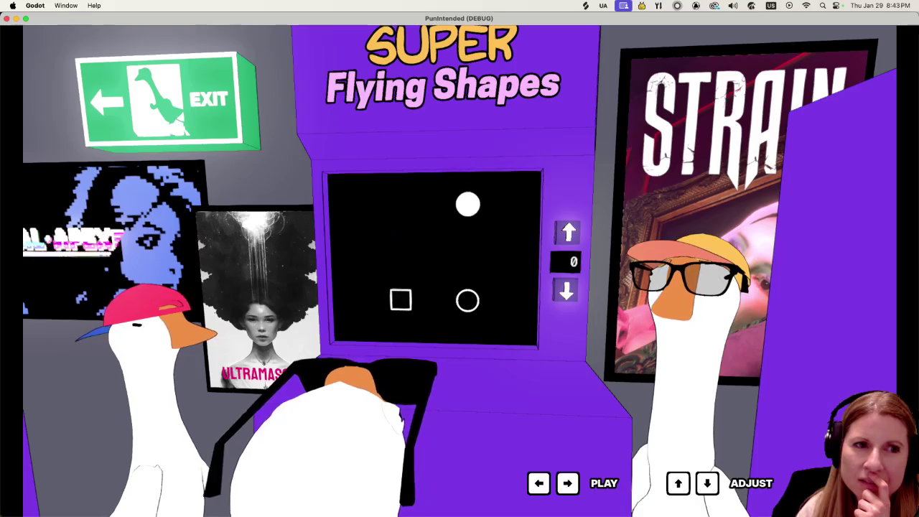
key(Right)
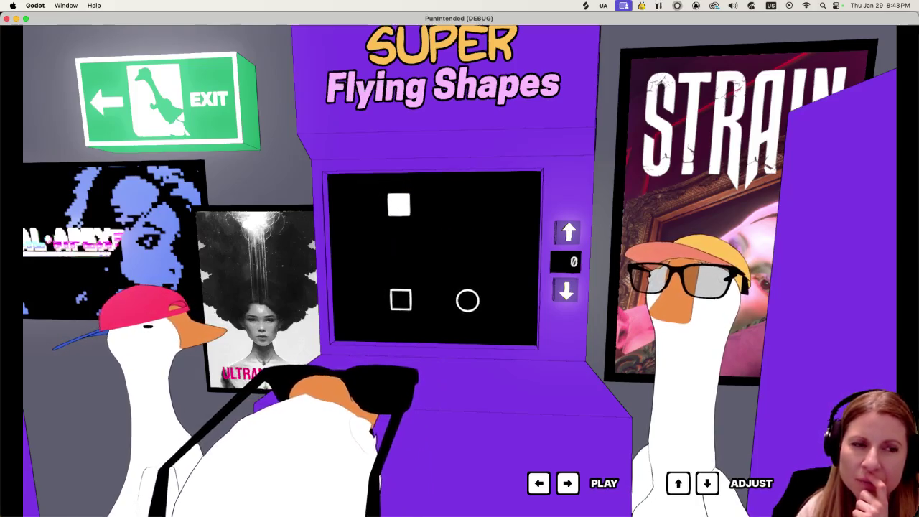
key(Left)
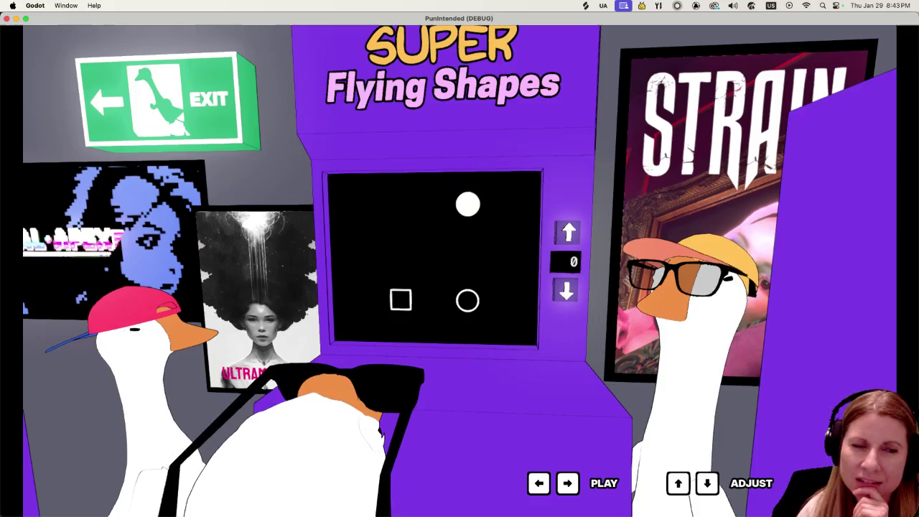
key(Right)
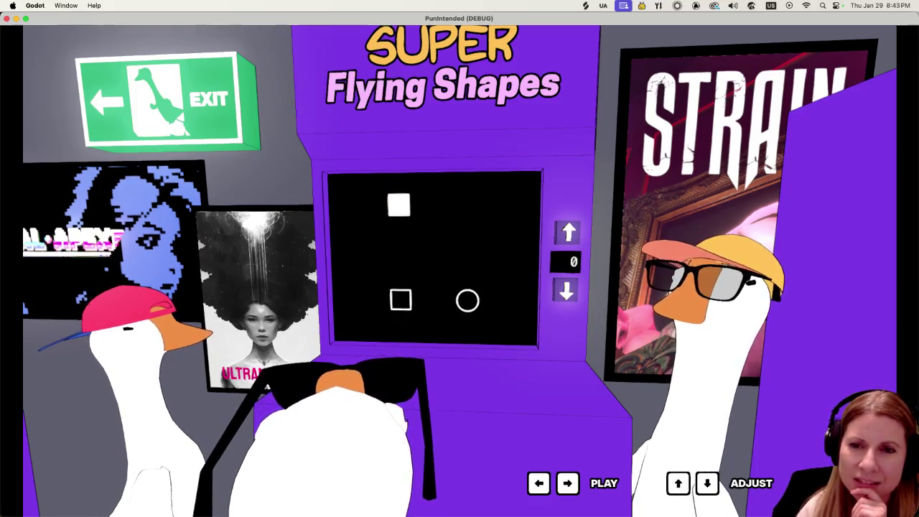
key(Left)
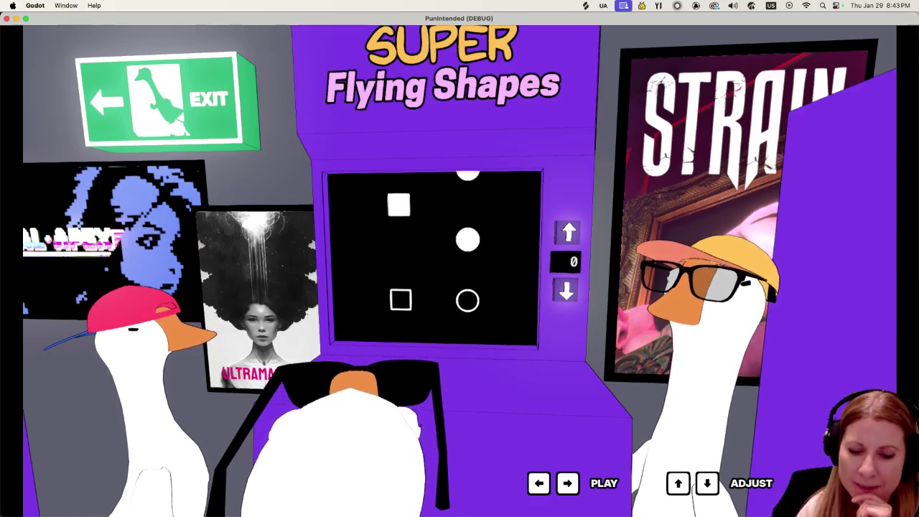
key(Up)
key(Up)
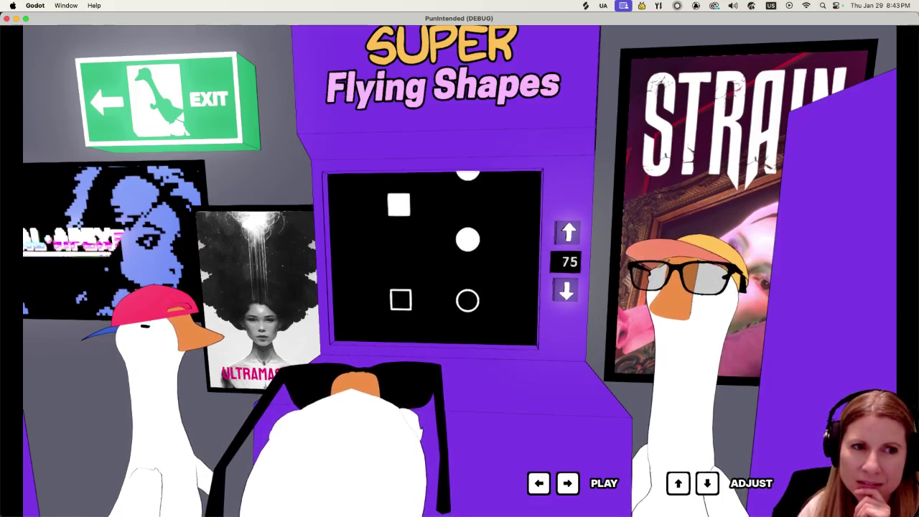
Keep hitting the falling circles and squares on their outlines with Right and Left
key(Right)
key(Left)
key(Right)
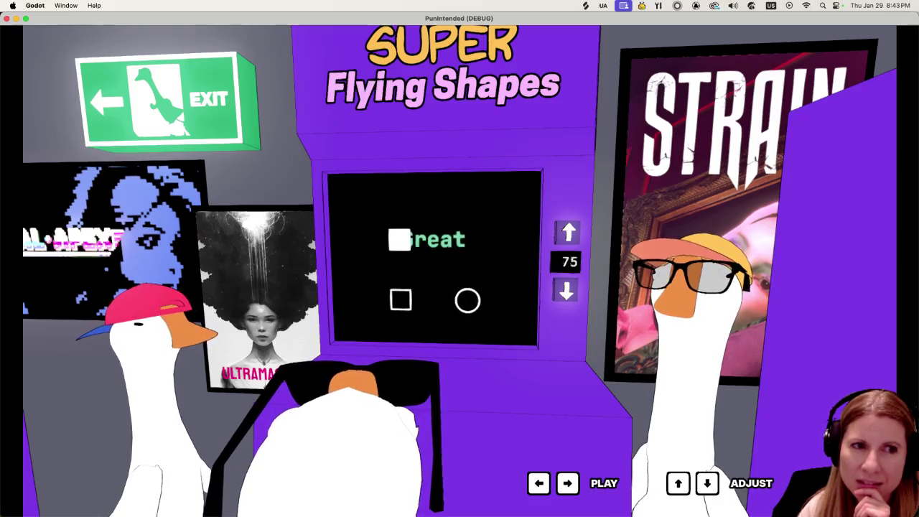
key(Left)
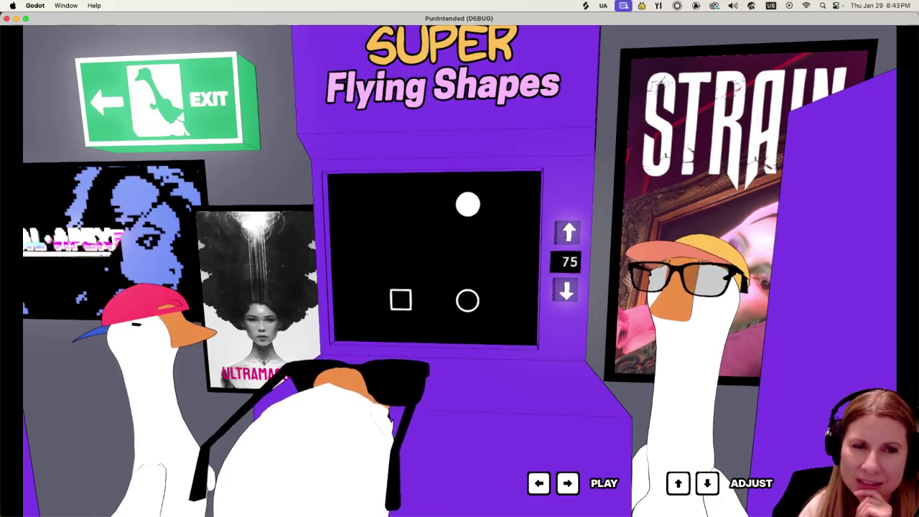
key(Right)
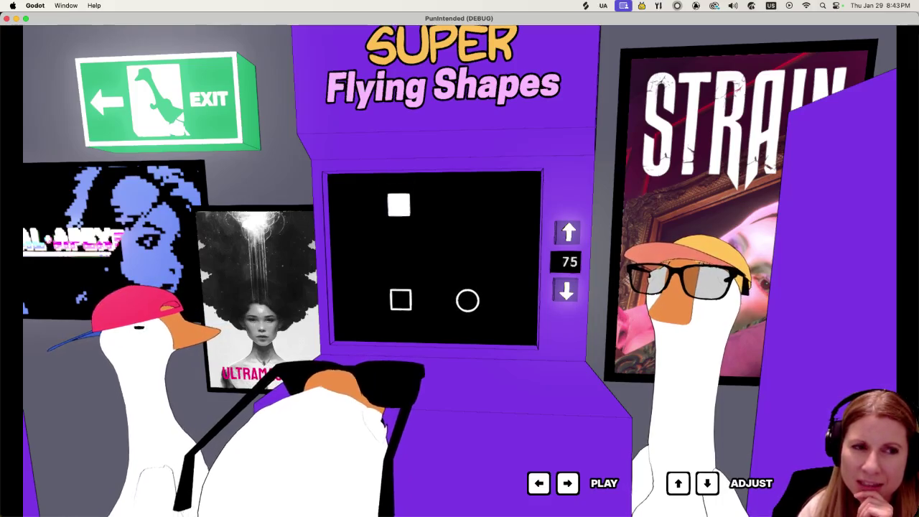
key(Left)
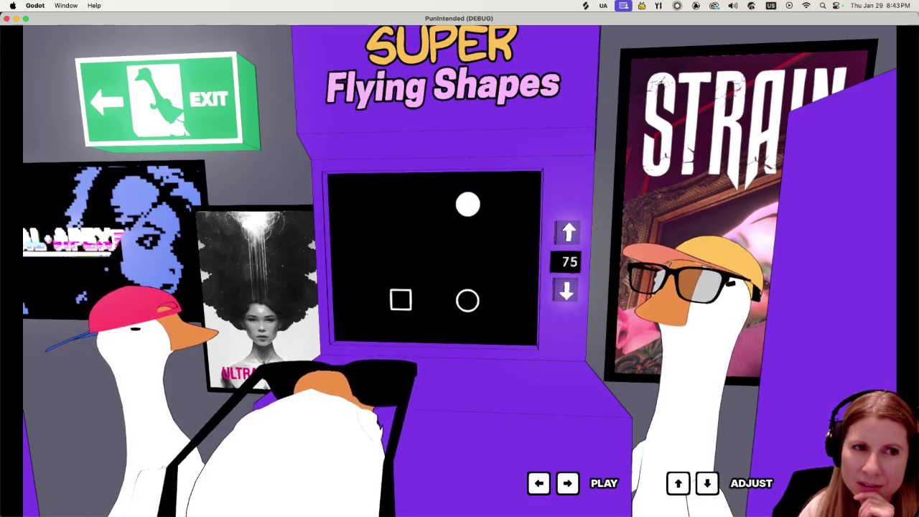
key(Right)
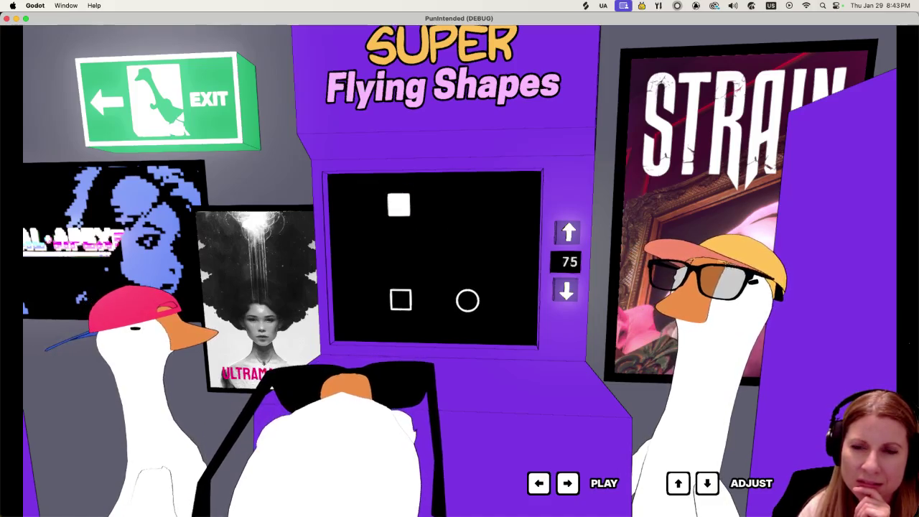
key(Left)
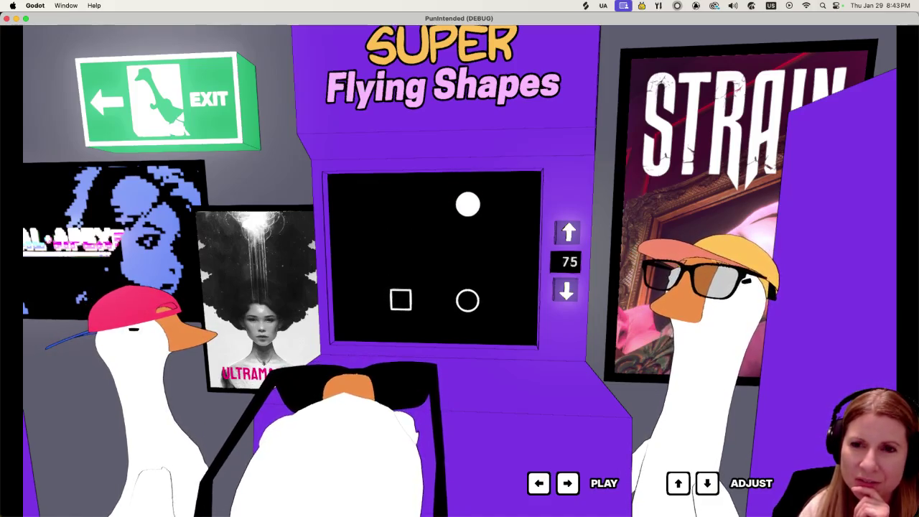
key(Right)
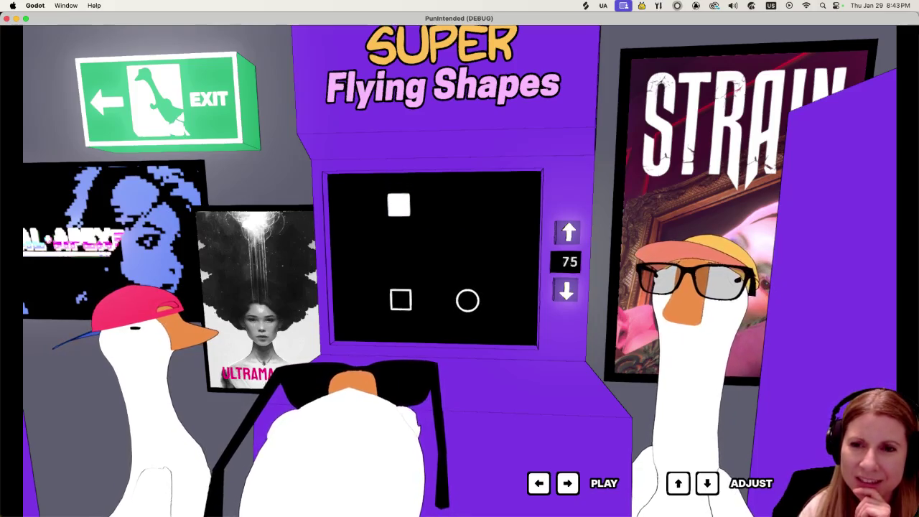
key(Left)
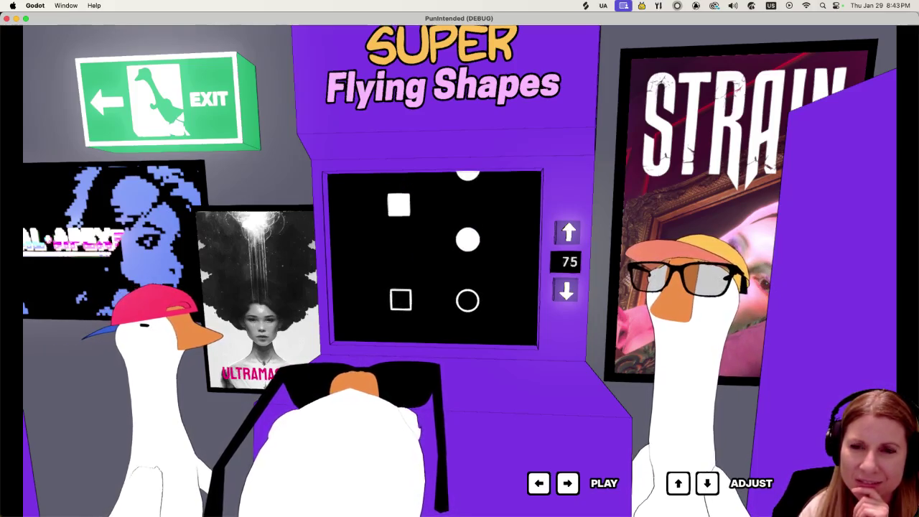
key(Right)
key(Left)
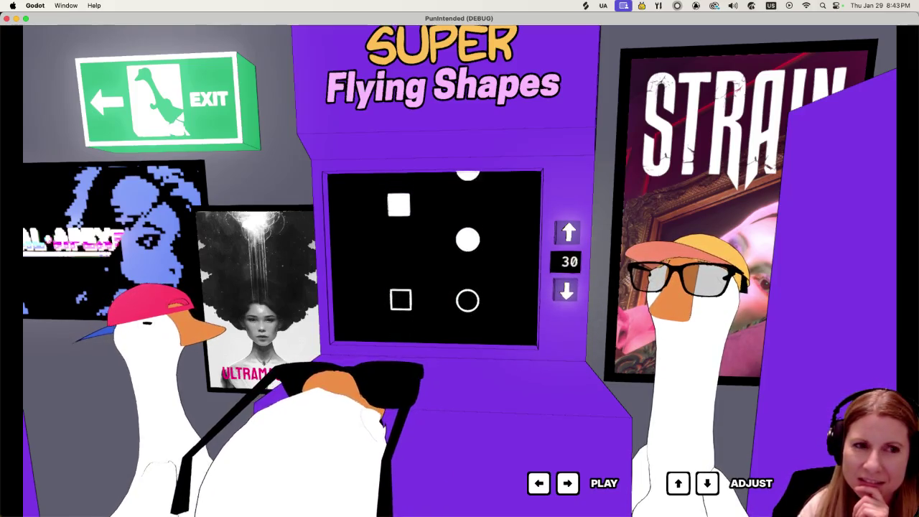
Return the calibration offset to 0 and hit the next three notes
key(Down)
key(Up)
key(Up)
key(Up)
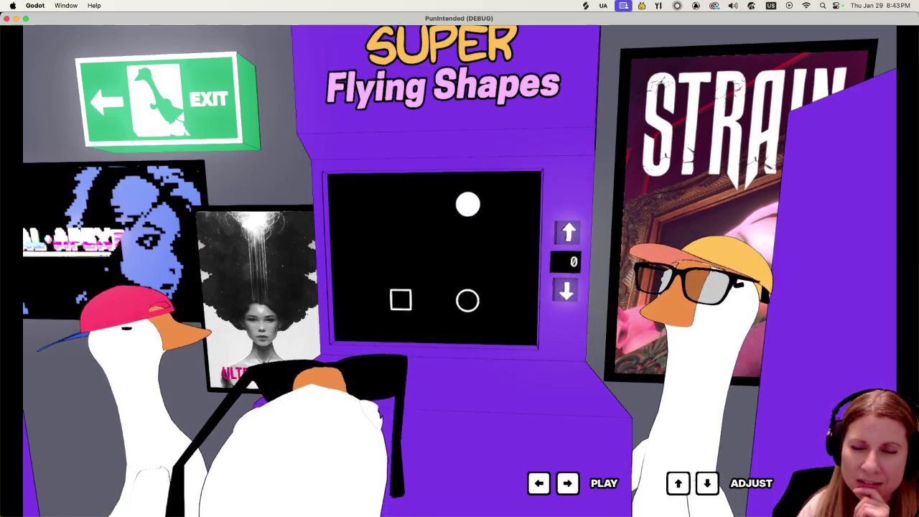
key(Right)
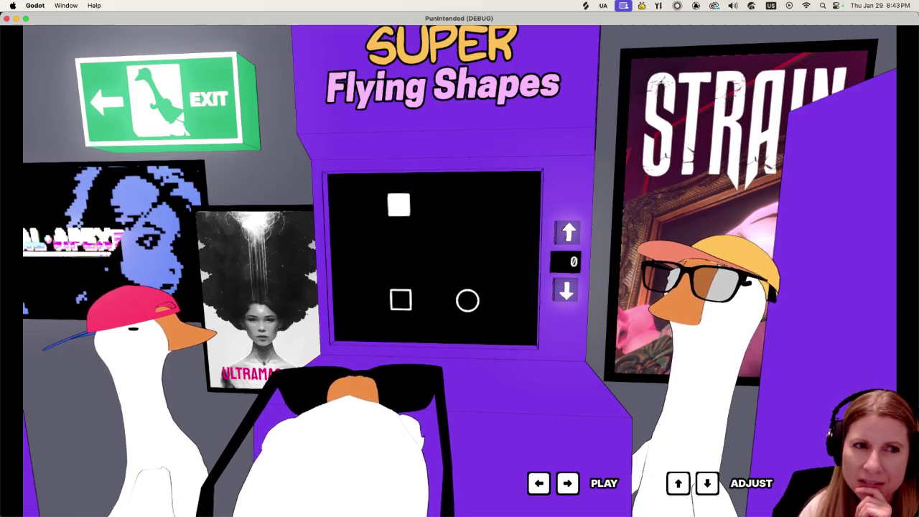
key(Left)
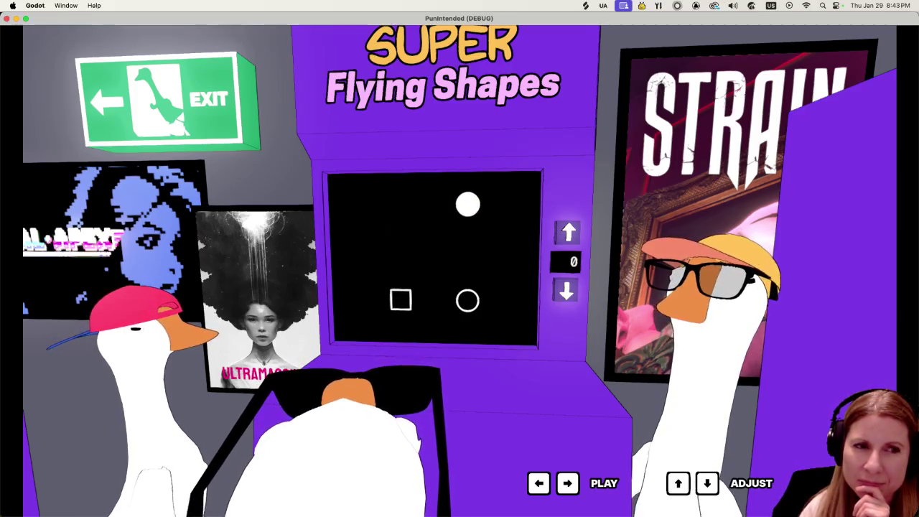
key(Right)
Lower the offset to -40 and -60, then bring it back up to 0
key(Down)
key(Down)
key(Down)
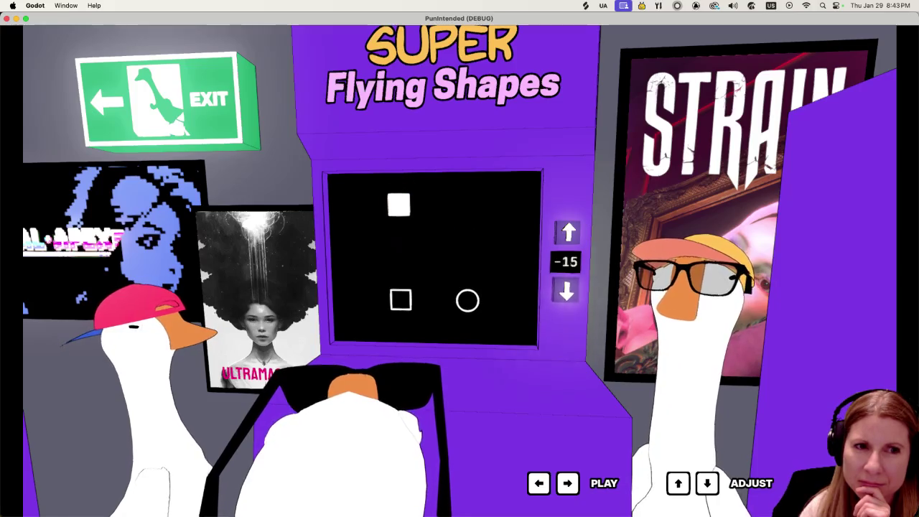
key(Left)
key(Down)
key(Down)
key(Down)
key(Right)
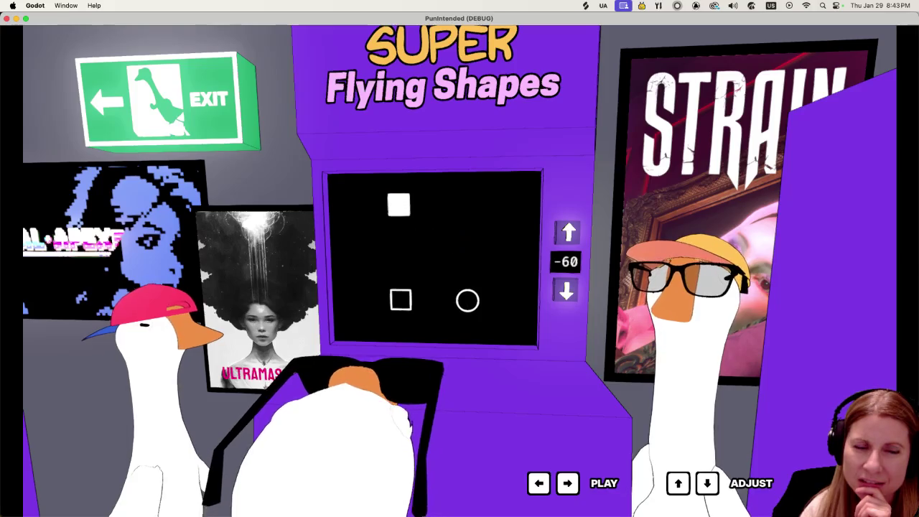
key(Left)
key(Up)
key(Up)
key(Up)
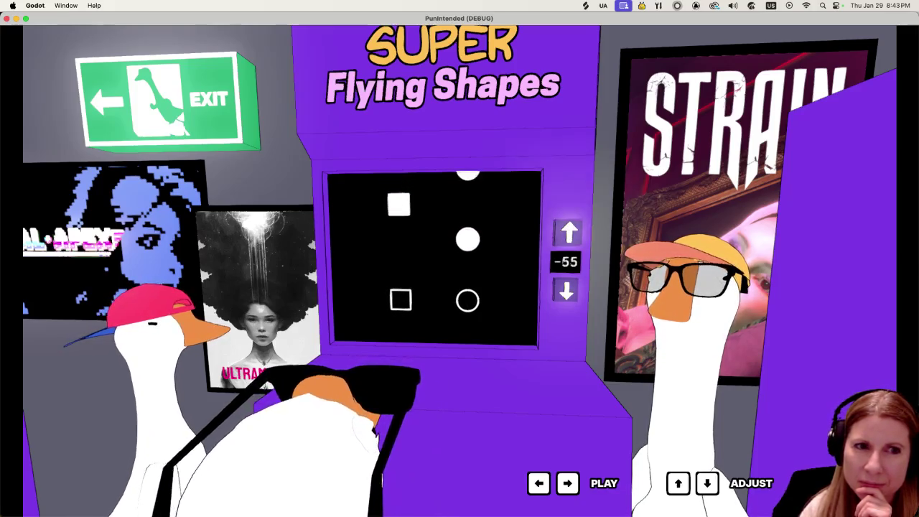
key(Down)
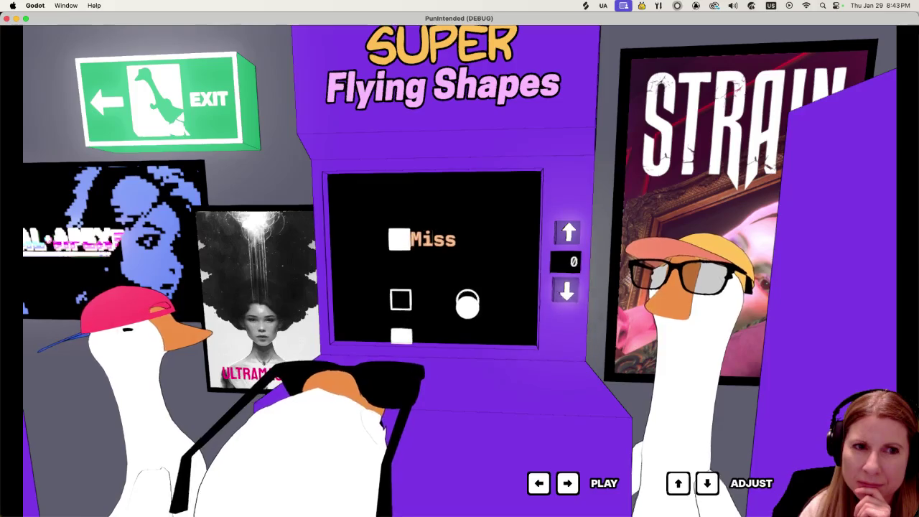
key(Left)
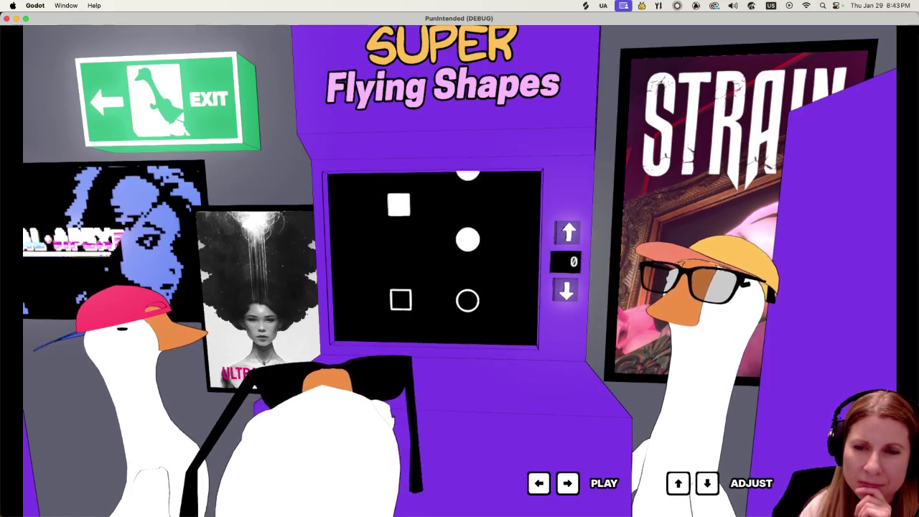
Hit the next circle and square notes on target at offset 0
key(Right)
key(Left)
key(Right)
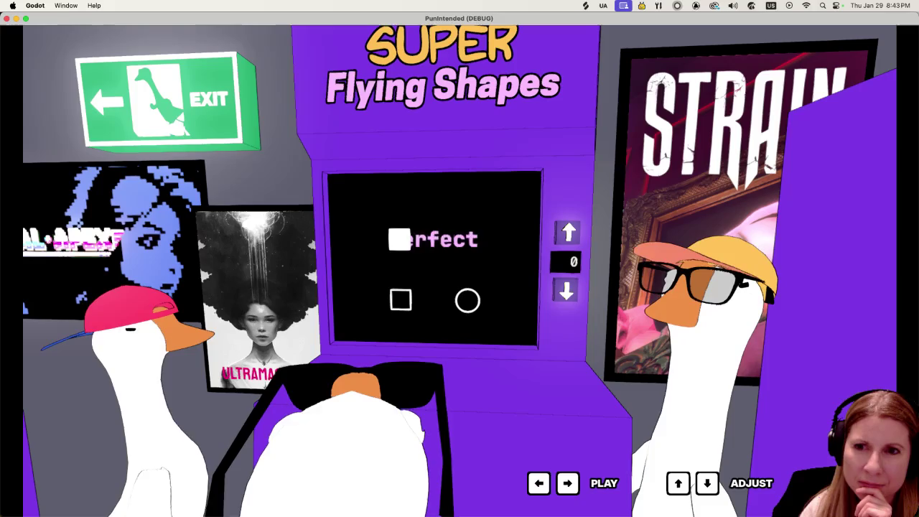
key(Left)
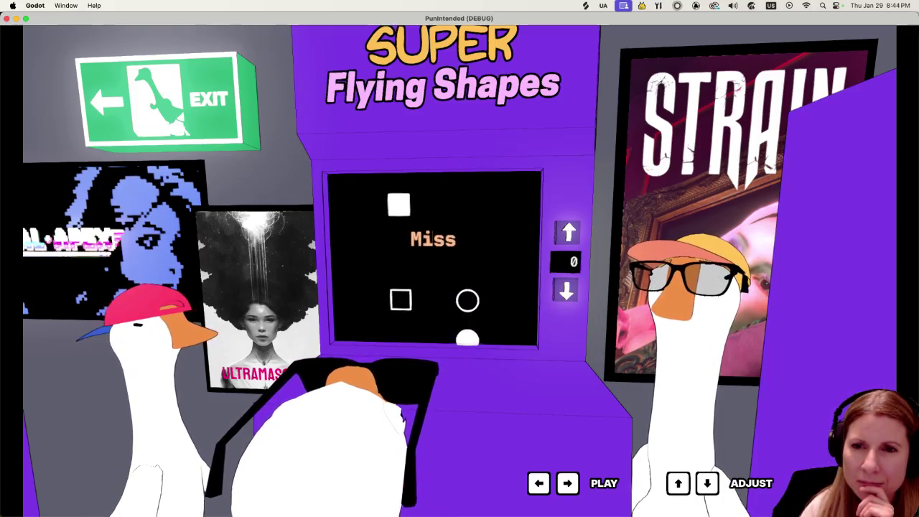
Drop the offset to -65 and then -70, and hit the following shapes
key(Down)
key(Down)
key(Down)
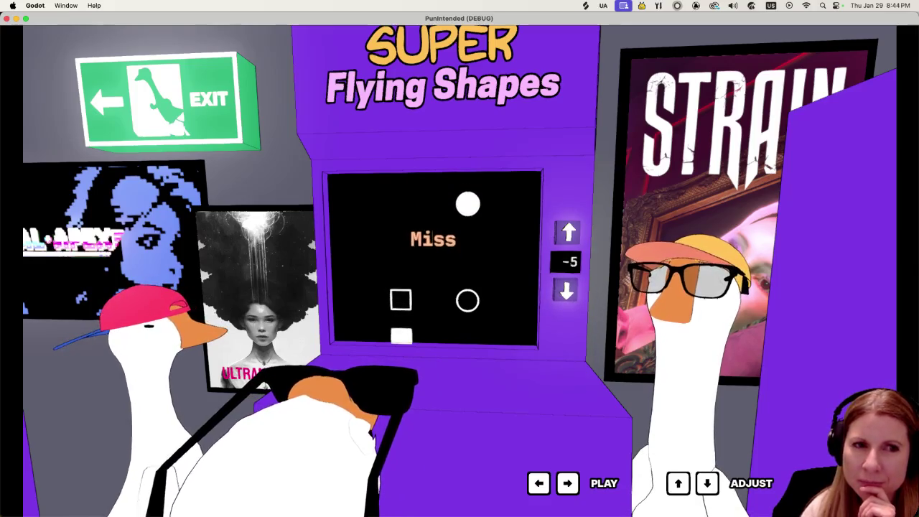
key(Down)
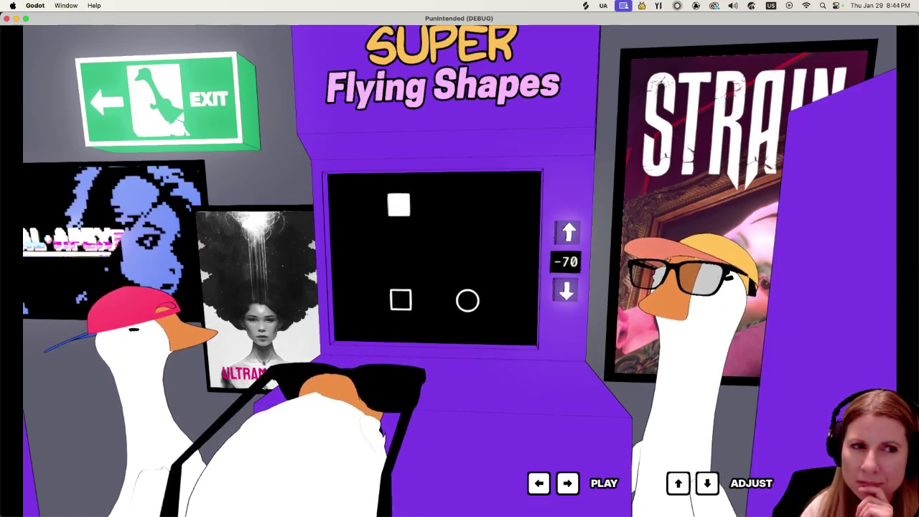
key(Left)
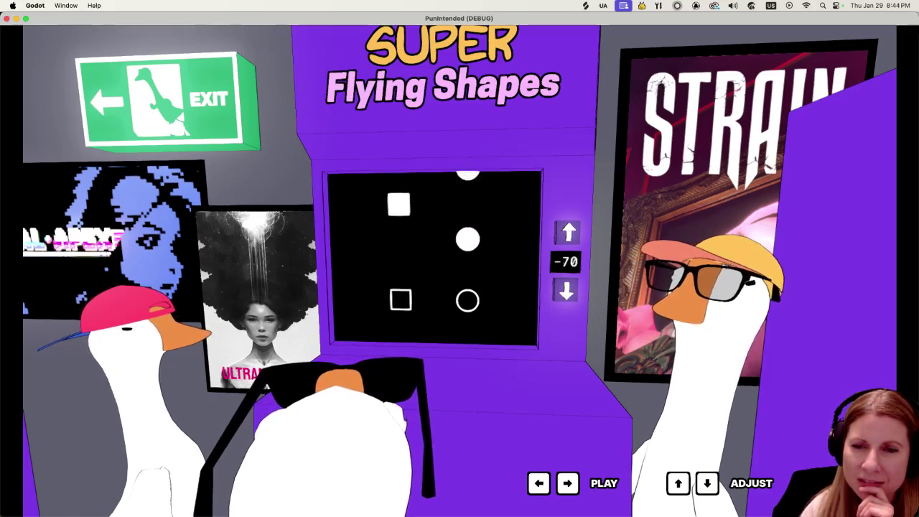
key(Right)
key(Left)
key(Right)
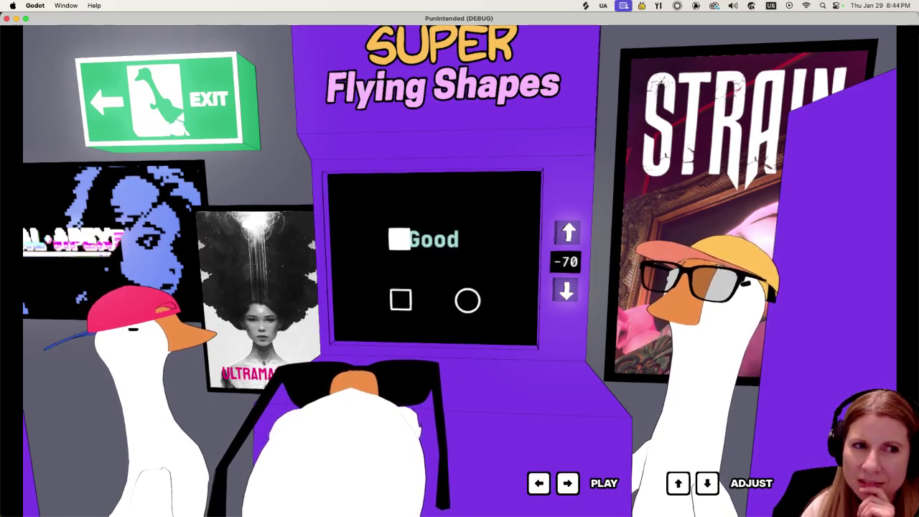
key(Left)
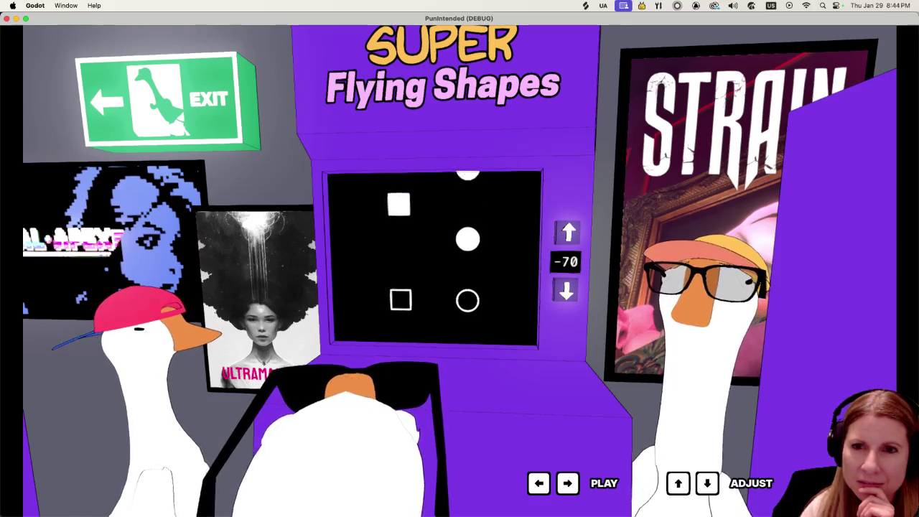
Keep hitting notes at -70, then start raising the offset back toward 0
key(Right)
key(Left)
key(Right)
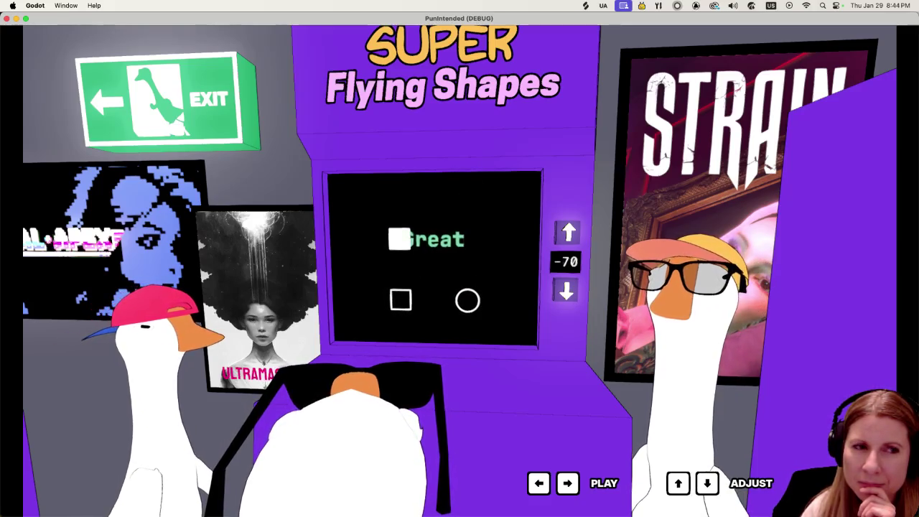
key(Left)
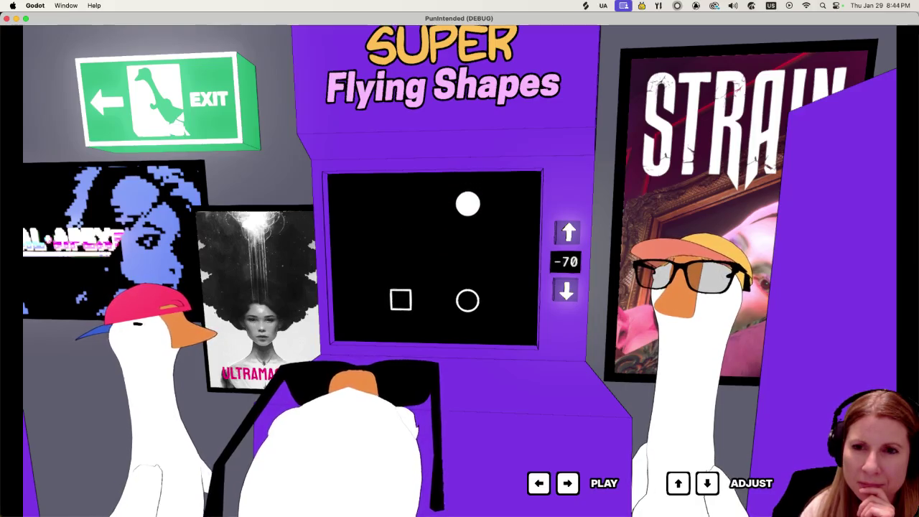
key(Right)
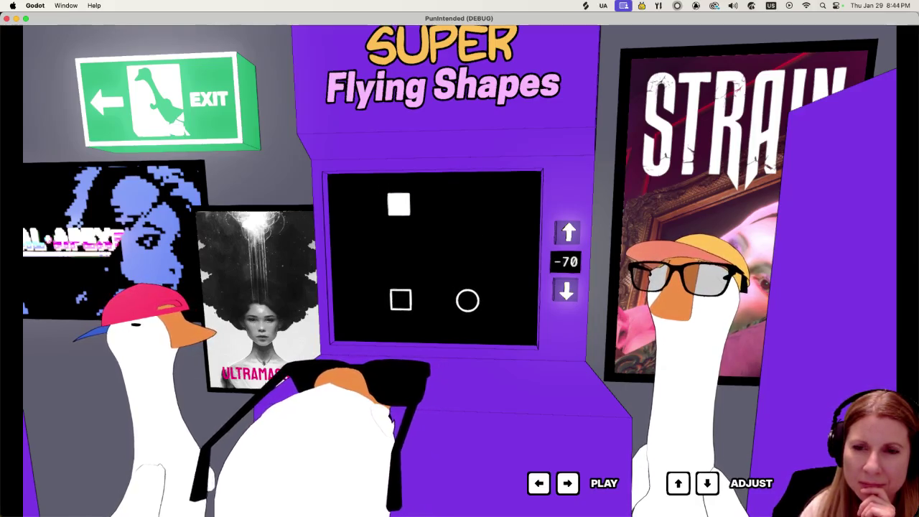
key(Left)
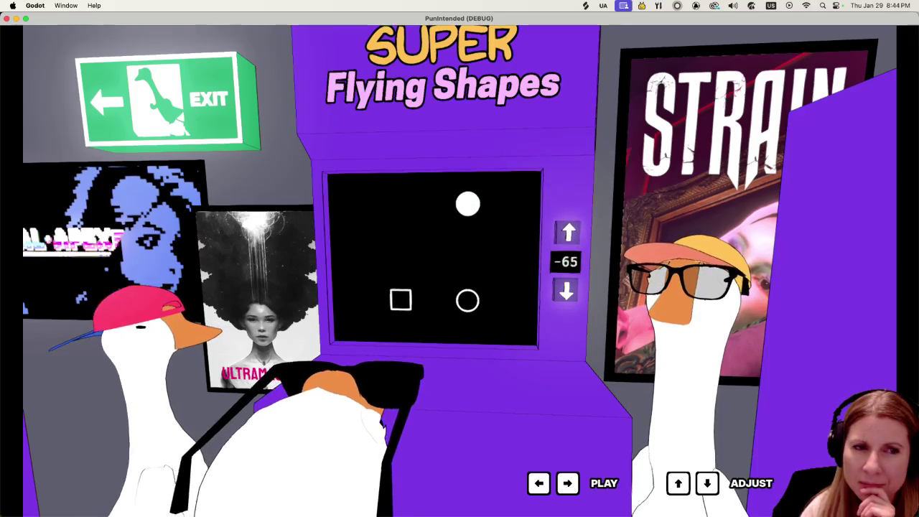
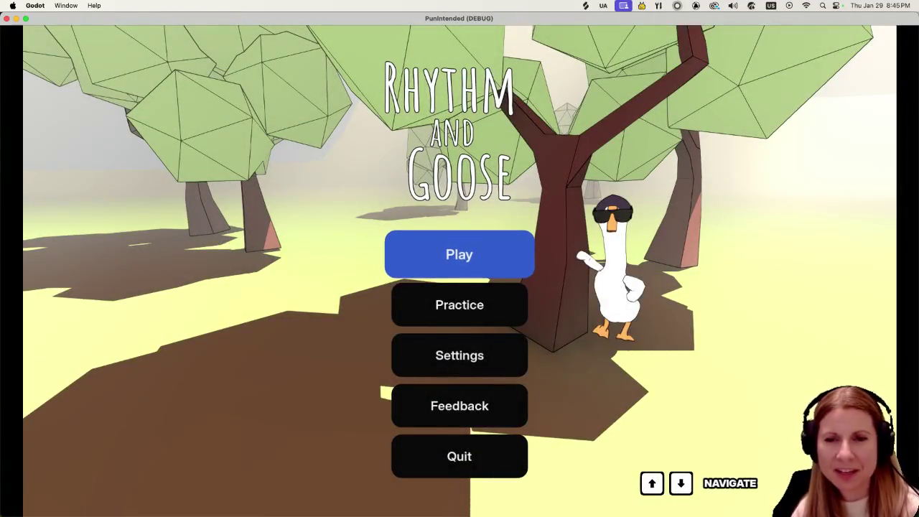
Start the Goosebumps level from the game's main menu through level select
key(Return)
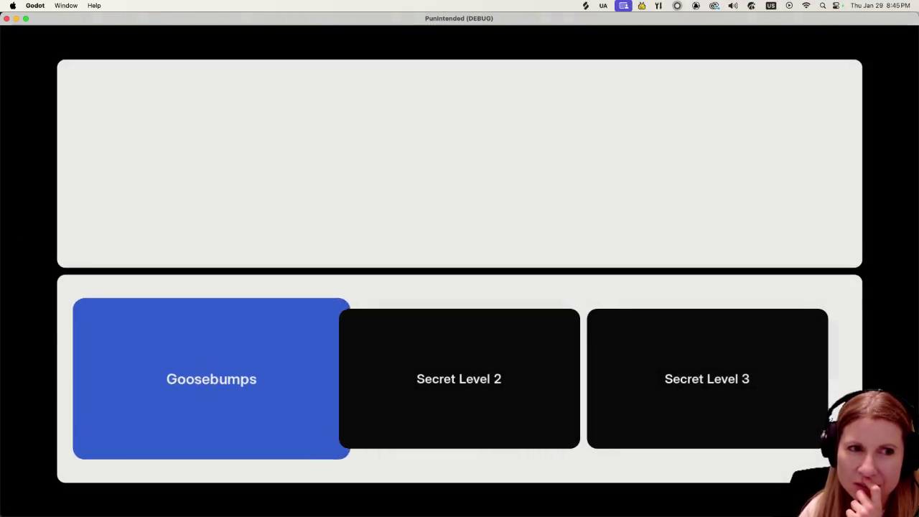
key(Return)
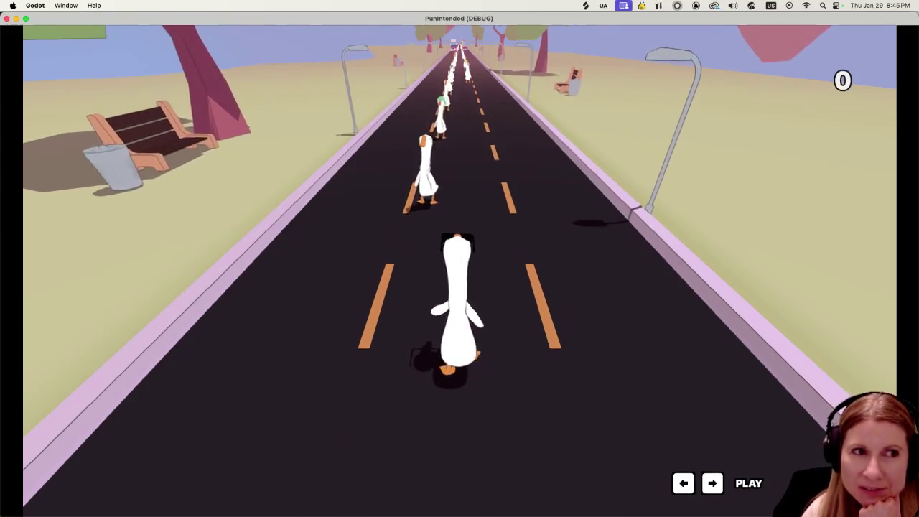
Hit the opening geese on the beat with the left and right arrow keys
key(Left)
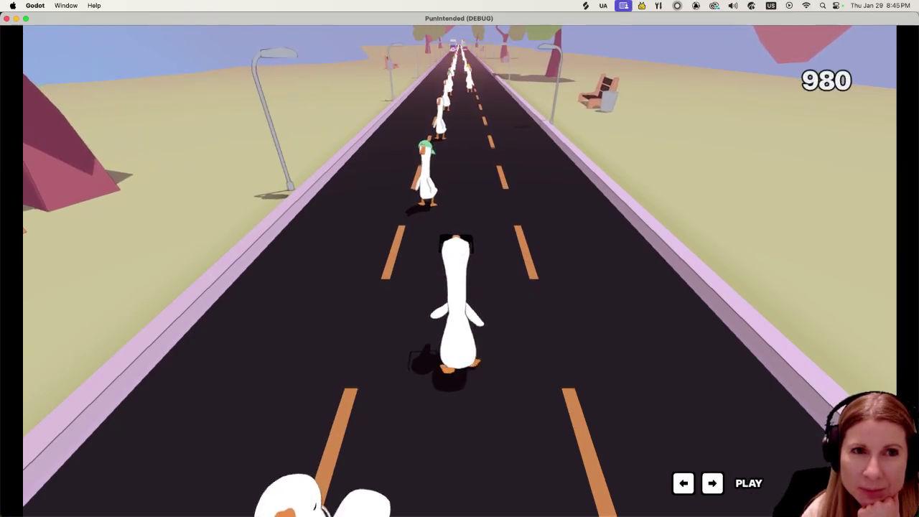
key(Left)
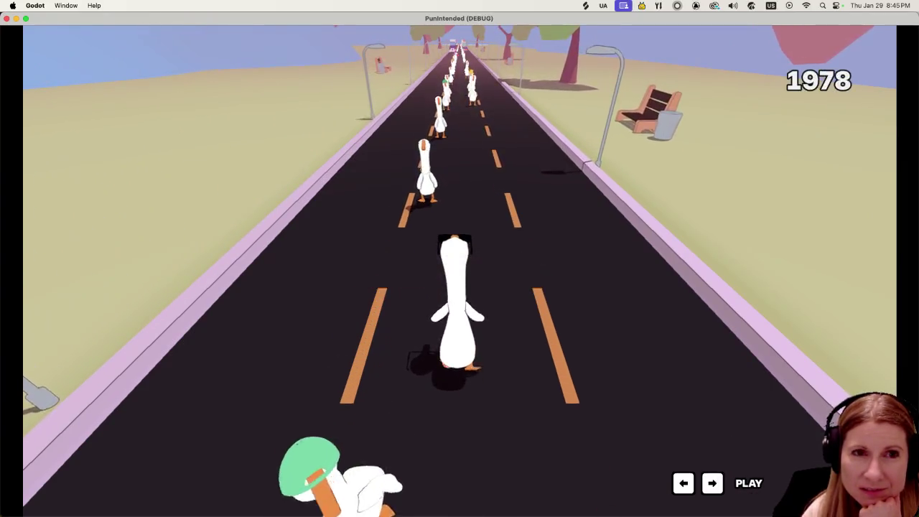
key(Left)
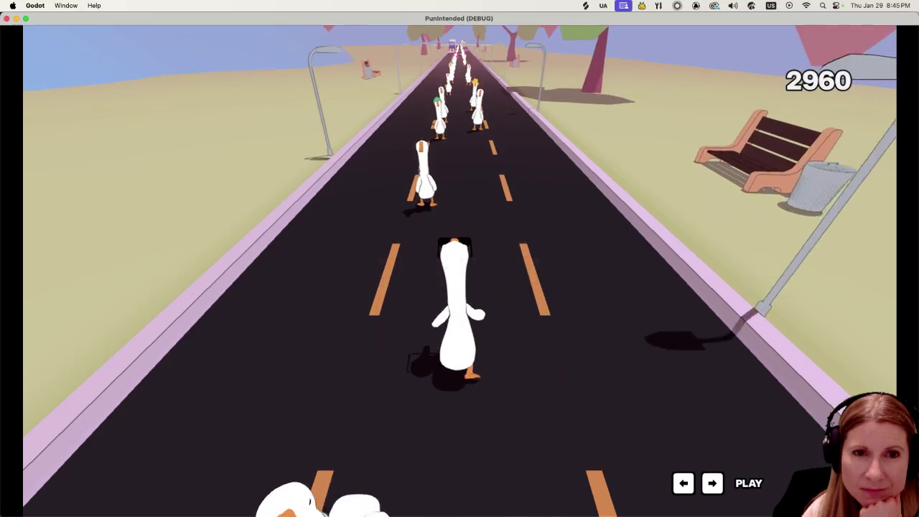
key(Left)
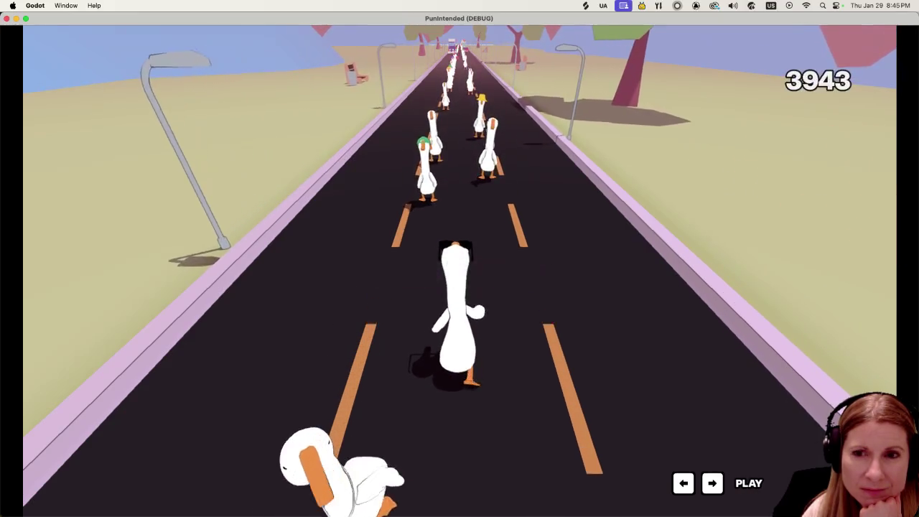
key(Left)
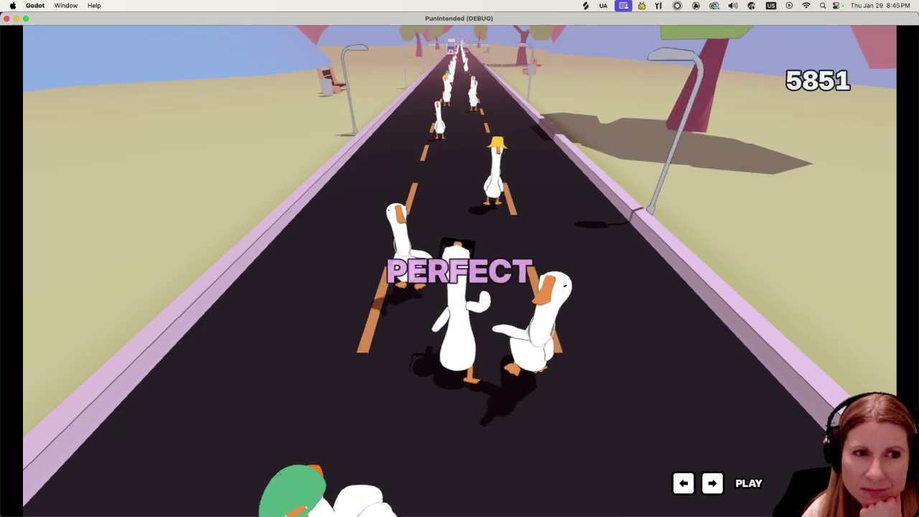
key(Left)
key(Right)
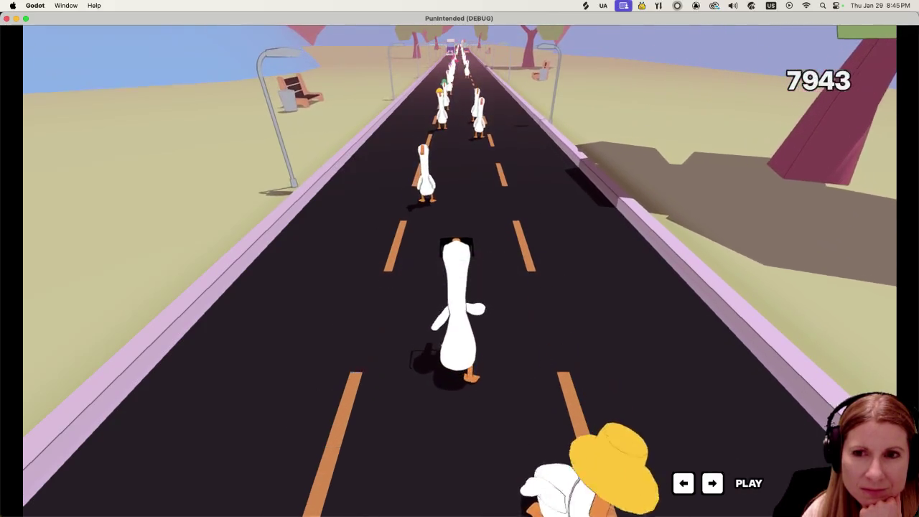
key(Left)
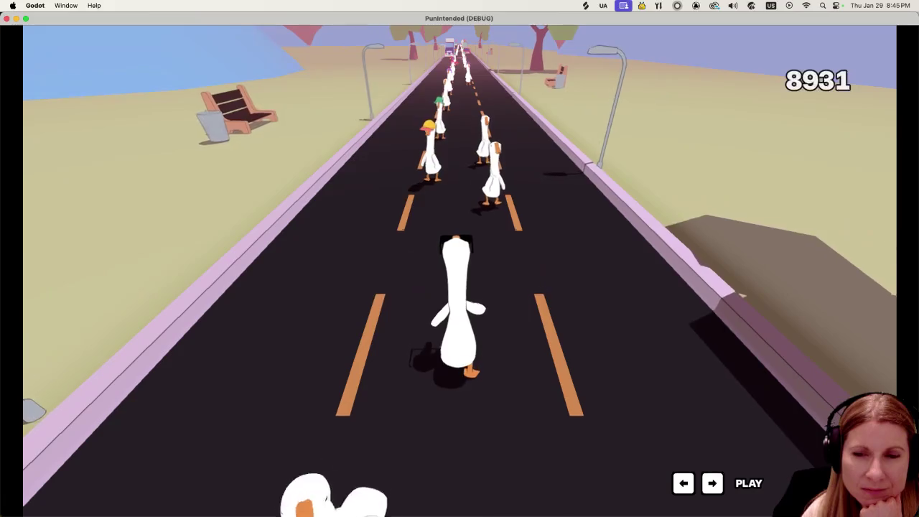
key(Right)
key(Left)
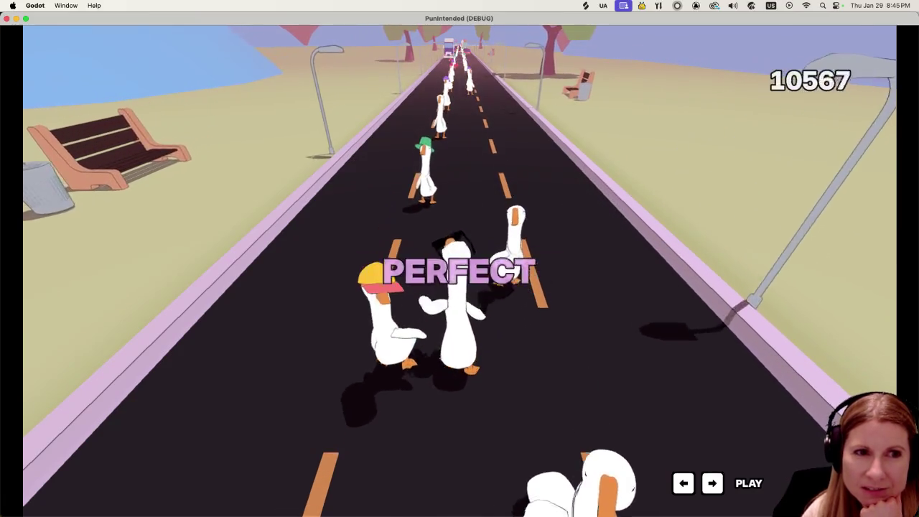
key(Right)
key(Left)
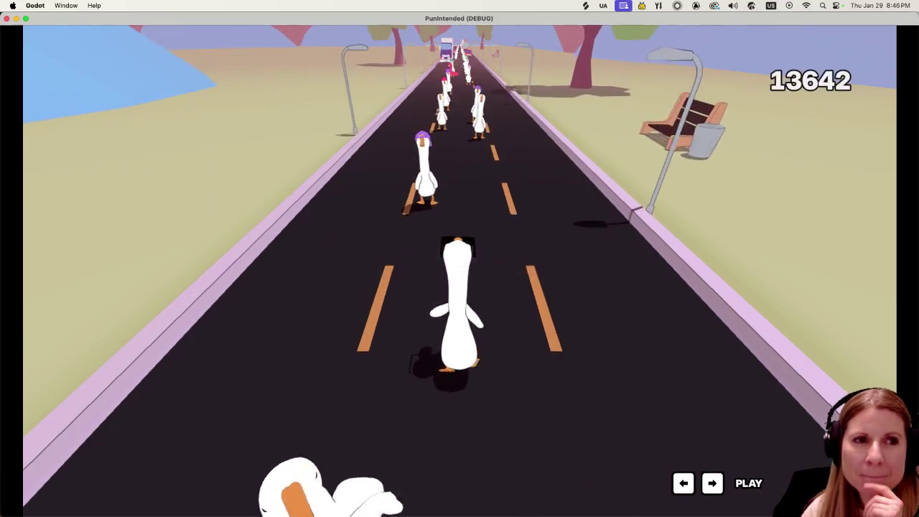
key(Left)
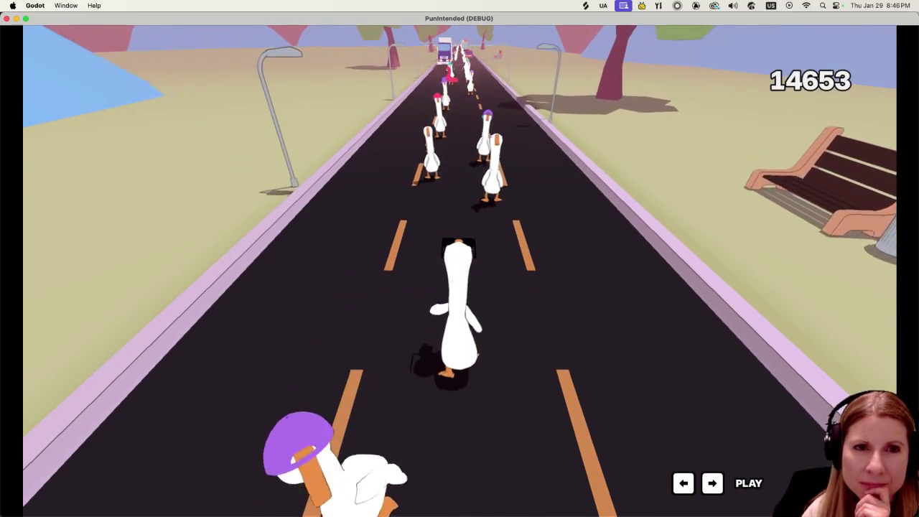
key(Right)
Hit the triple-goose run and the following hatted geese, pushing the score toward 27111
key(Left)
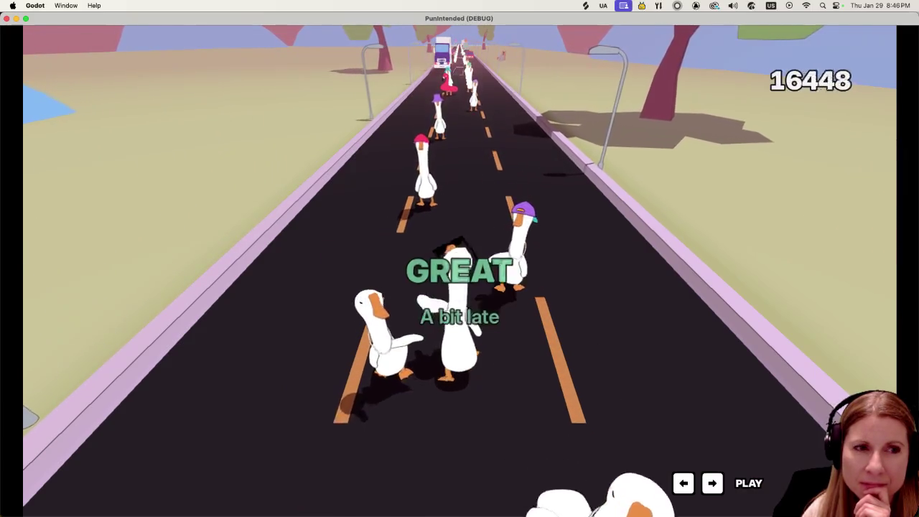
key(Right)
key(Left)
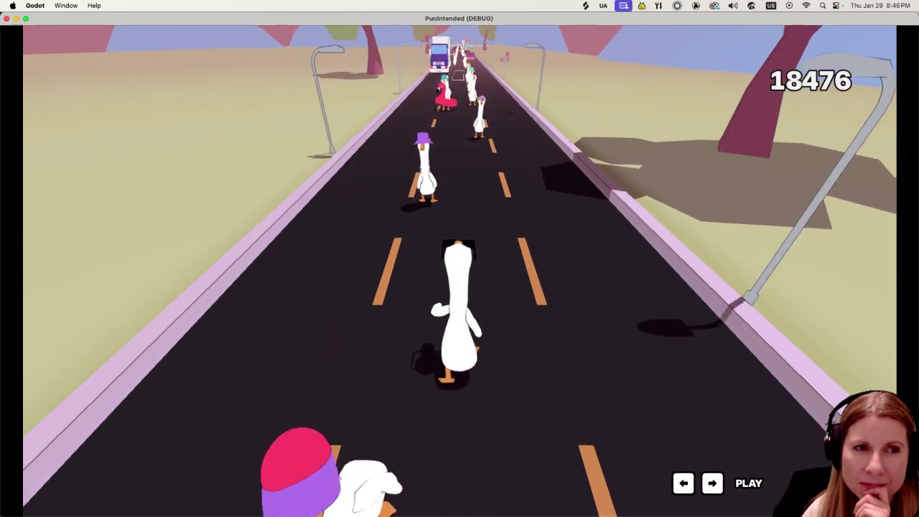
key(Left)
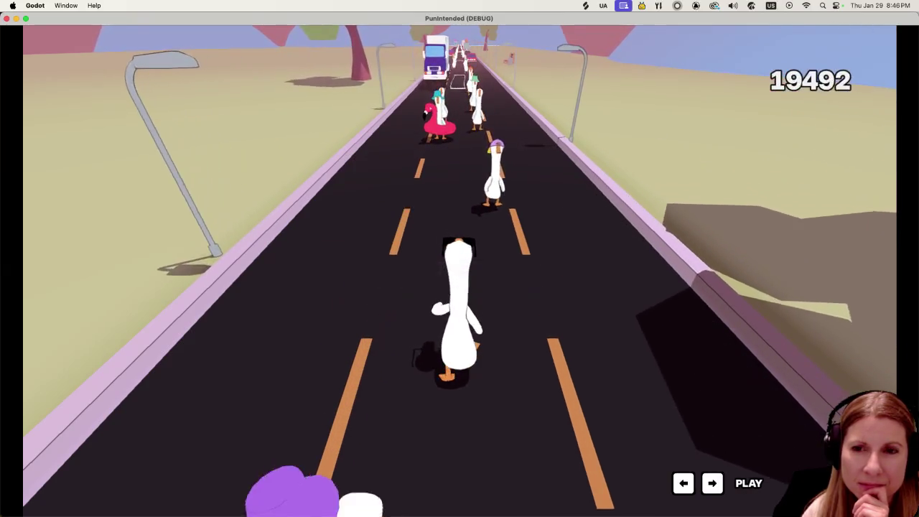
key(Right)
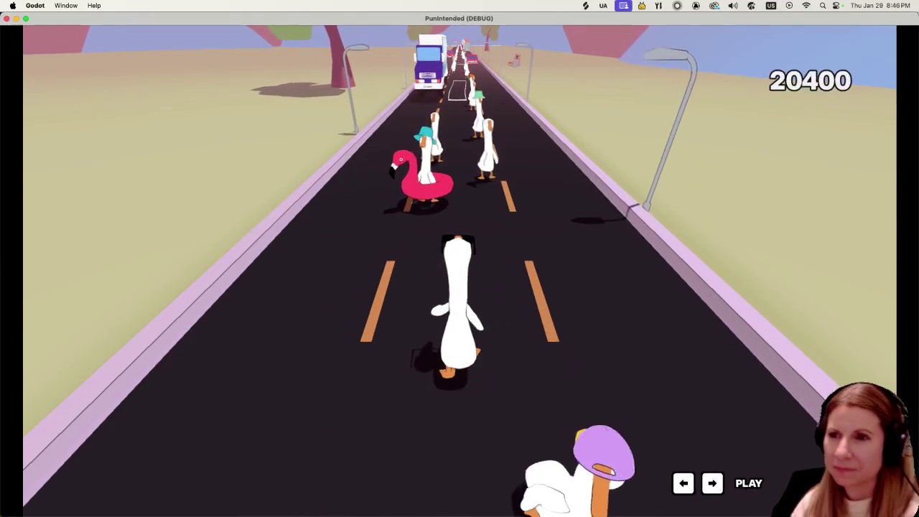
key(Left)
key(Right)
key(Left)
key(Right)
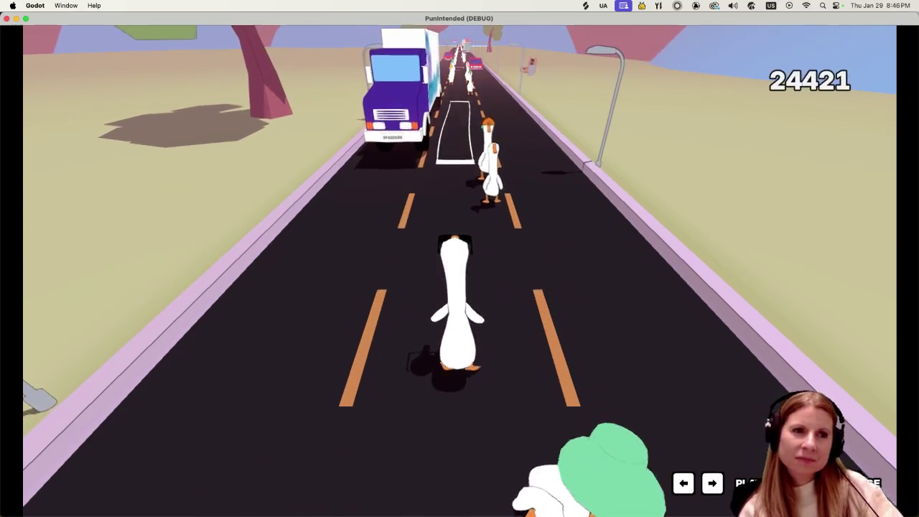
key(Right)
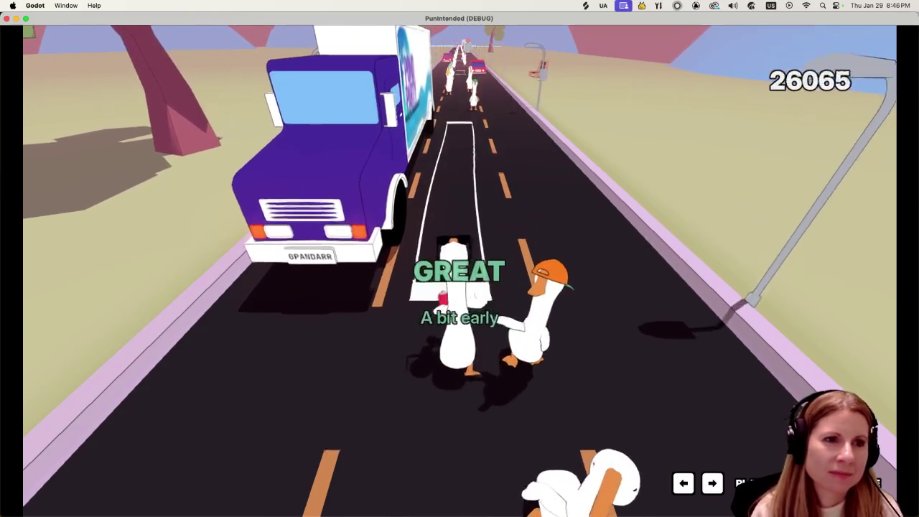
key(Right)
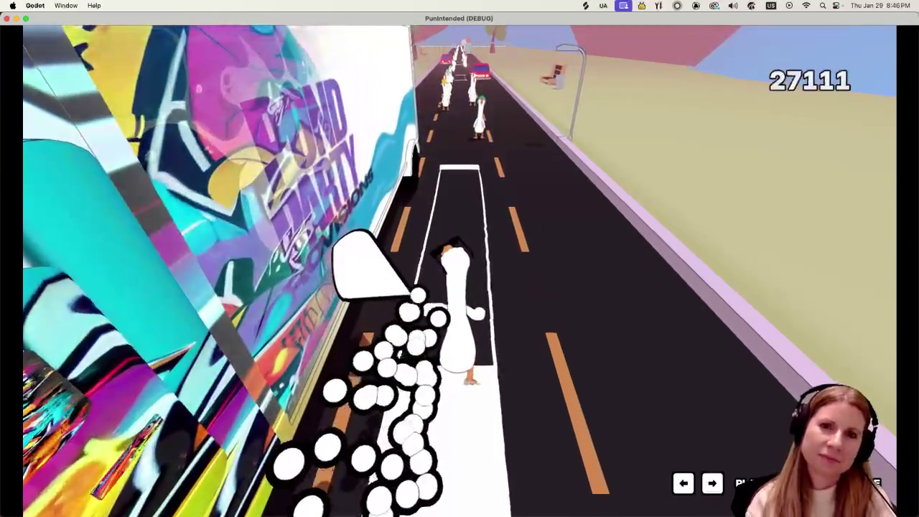
Greet the truck and the next hatted geese, painting graffiti on the red car
key(Left)
key(Right)
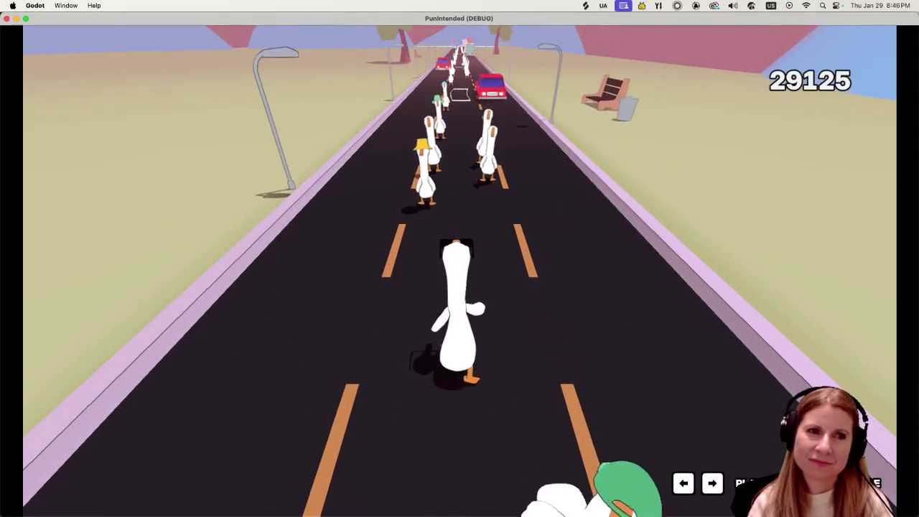
key(Left)
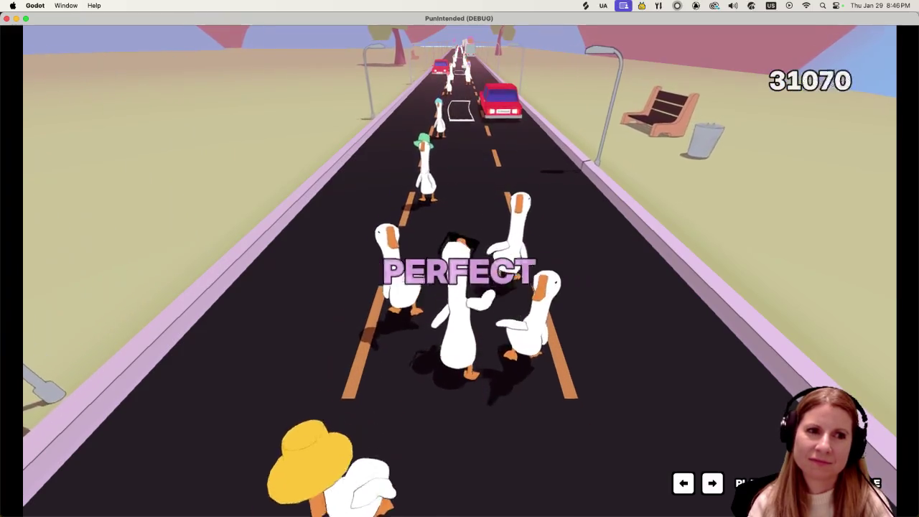
key(Left)
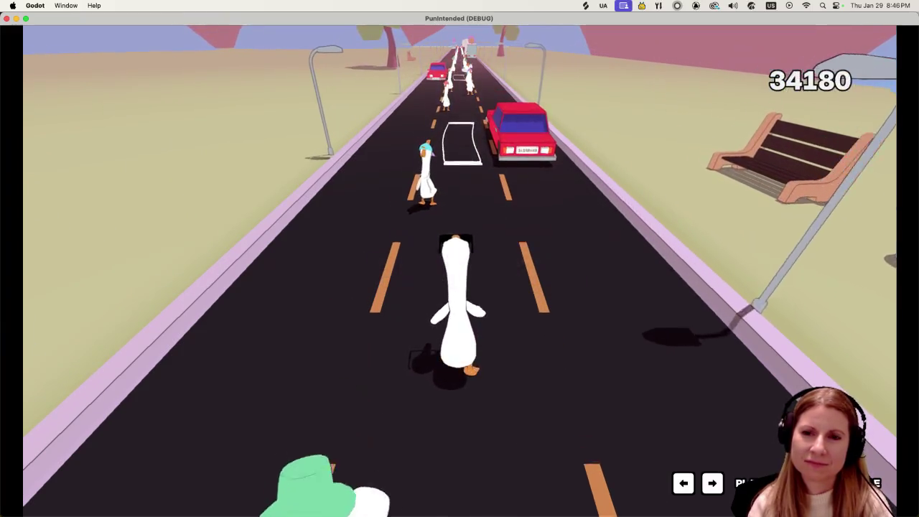
key(Left)
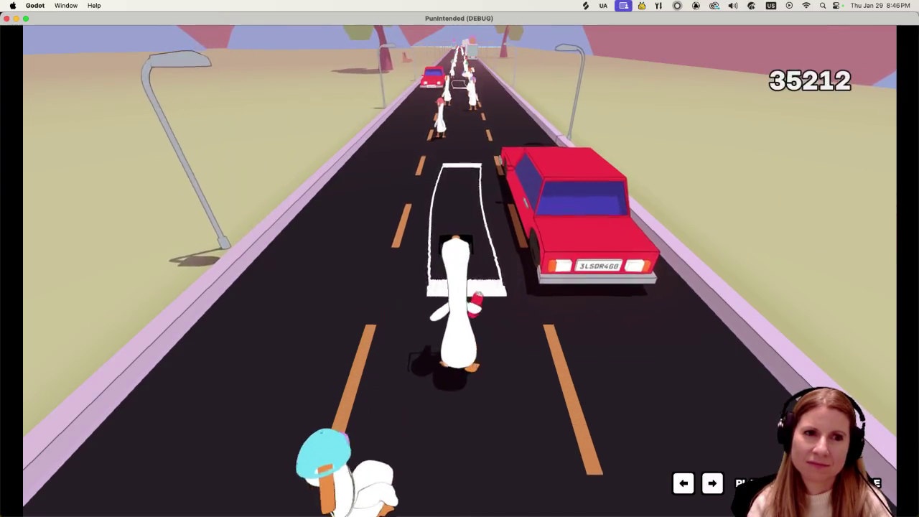
key(Right)
key(Right)
key(Left)
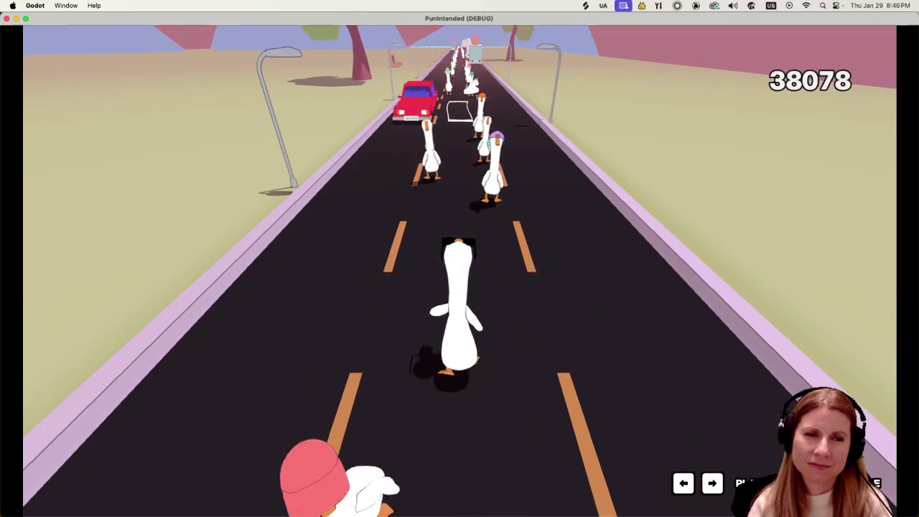
key(Right)
Keep hitting beats, splashing the second red car and greeting the unicorn goose
key(Left)
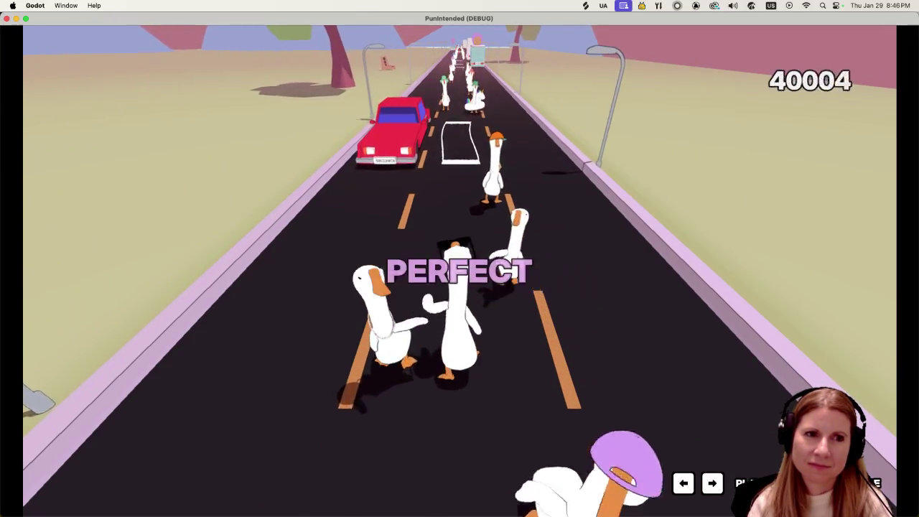
key(Right)
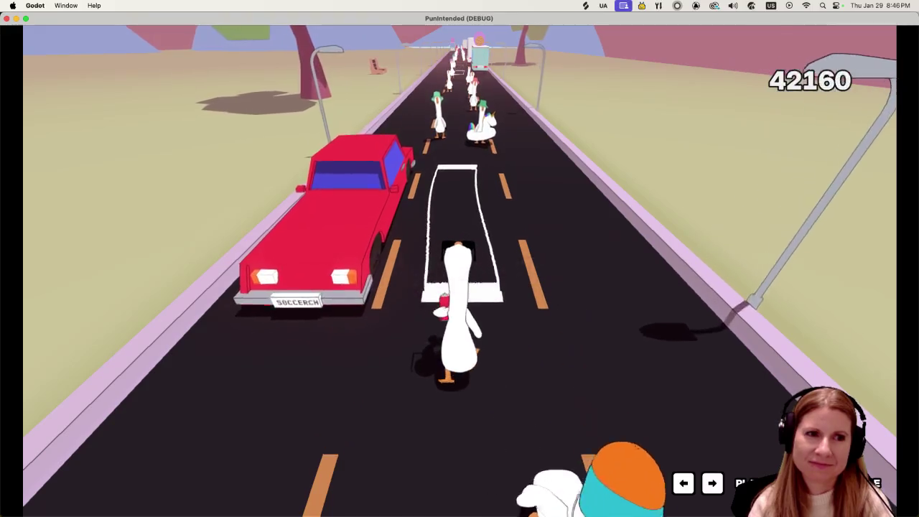
key(Left)
key(Right)
key(Left)
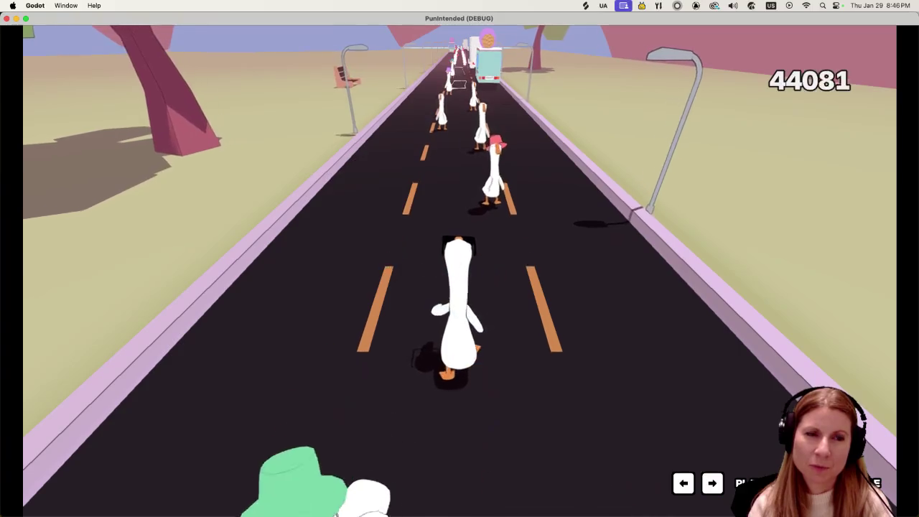
key(Right)
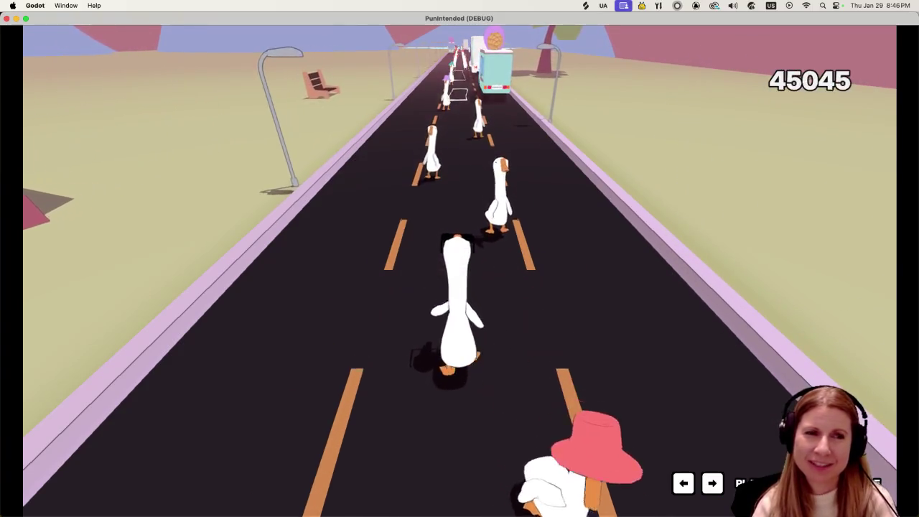
key(Right)
key(Left)
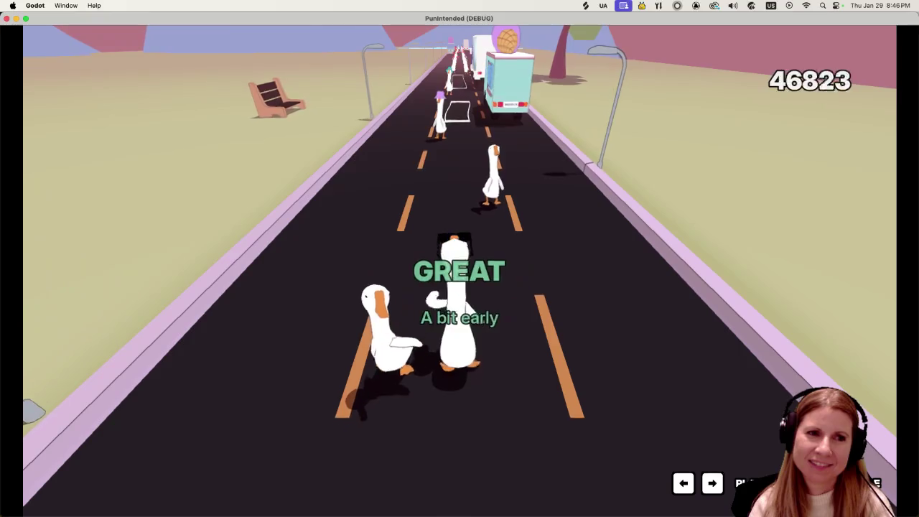
key(Right)
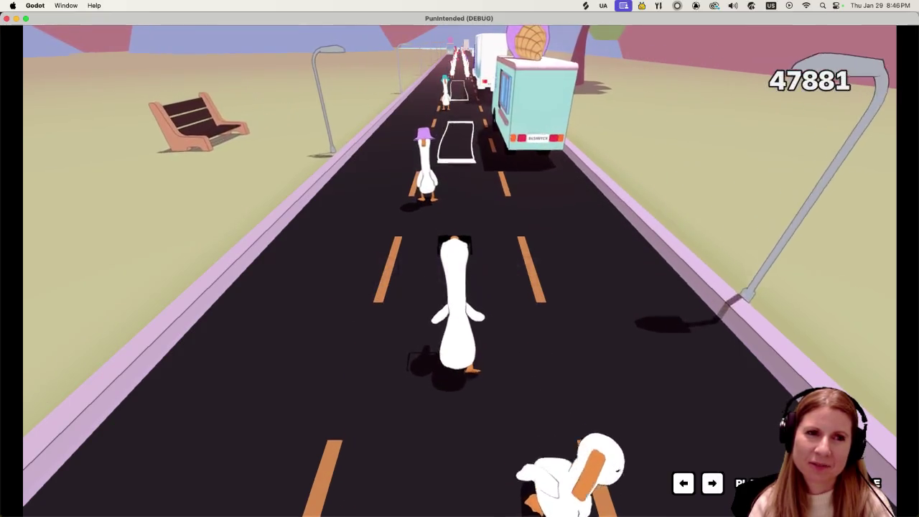
Greet the passing geese, the ice-cream van and the graffiti truck on the beat
key(Left)
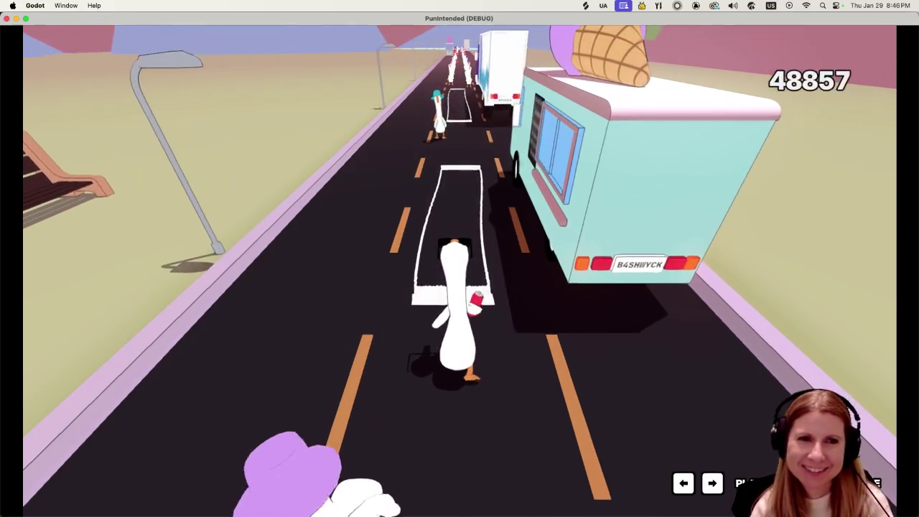
key(Right)
key(Right)
key(Left)
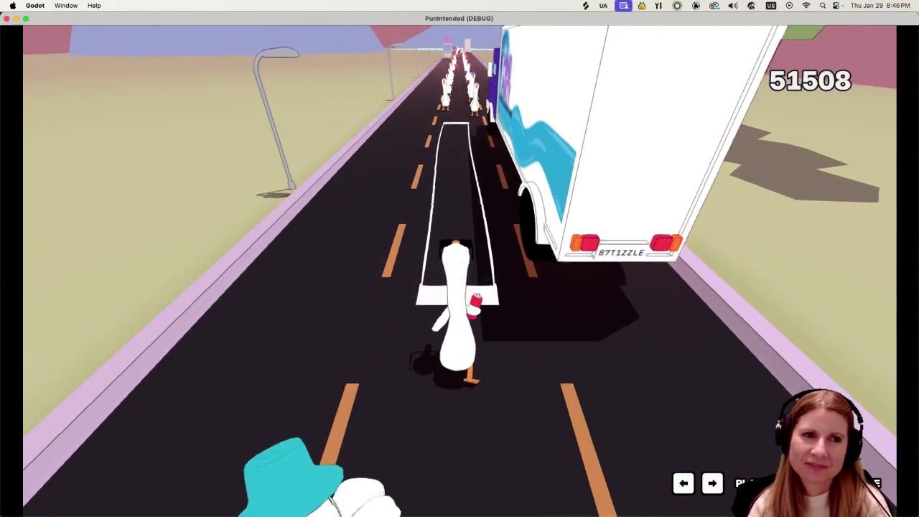
key(Right)
key(Right)
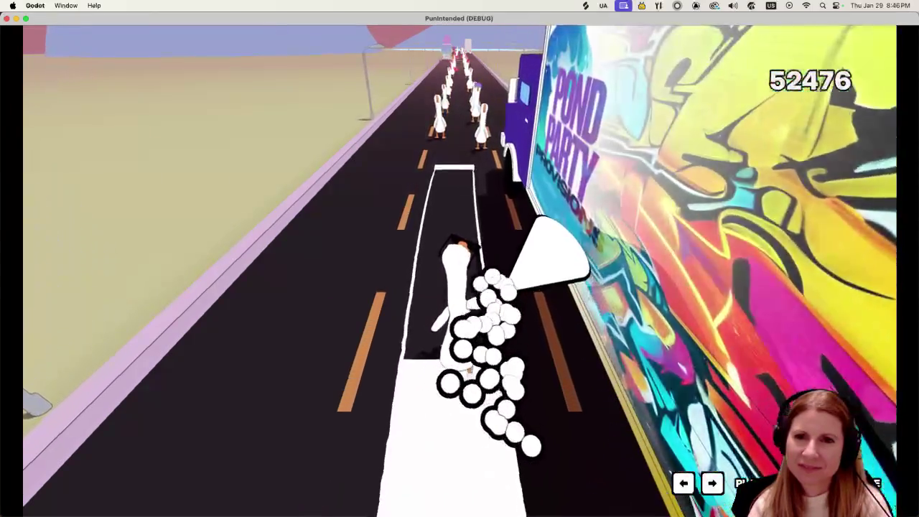
key(Right)
key(Right)
key(Right)
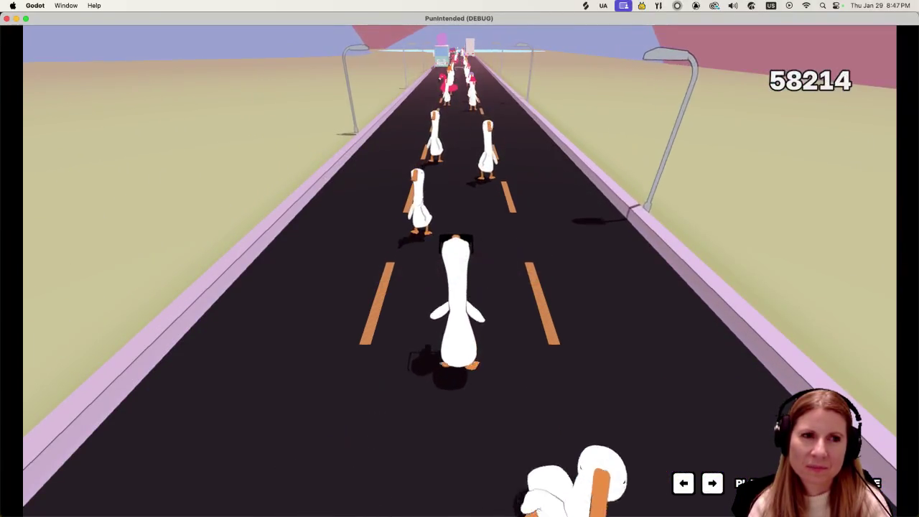
Greet the remaining geese and final truck until Level 1 completes with 102160 points
key(Left)
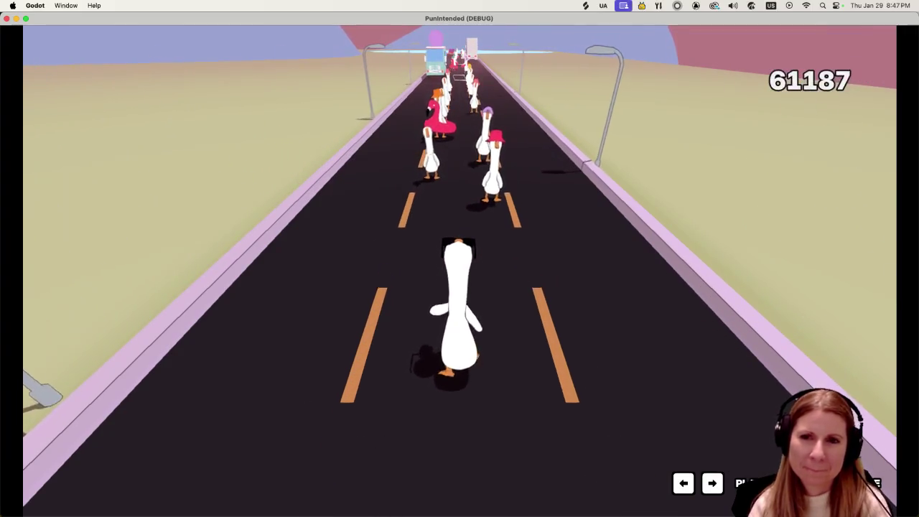
key(Right)
key(Left)
key(Right)
key(Left)
key(Left)
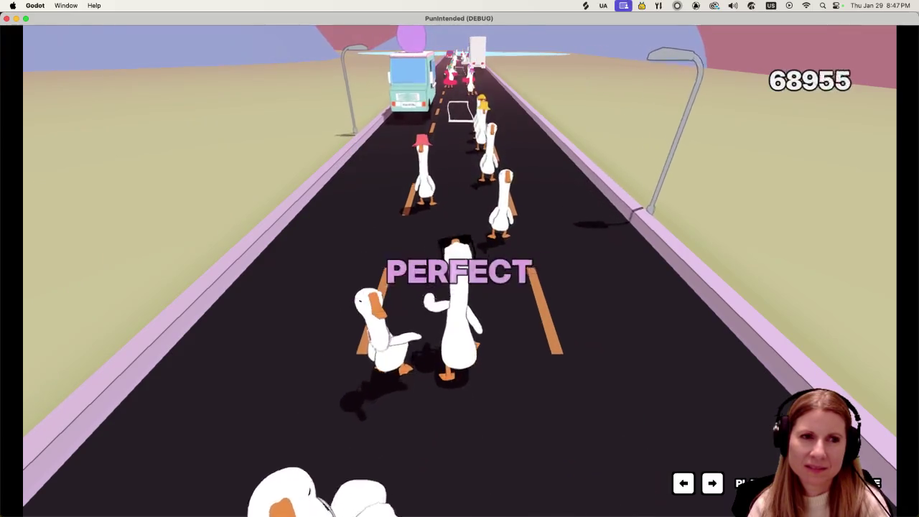
key(Right)
key(Left)
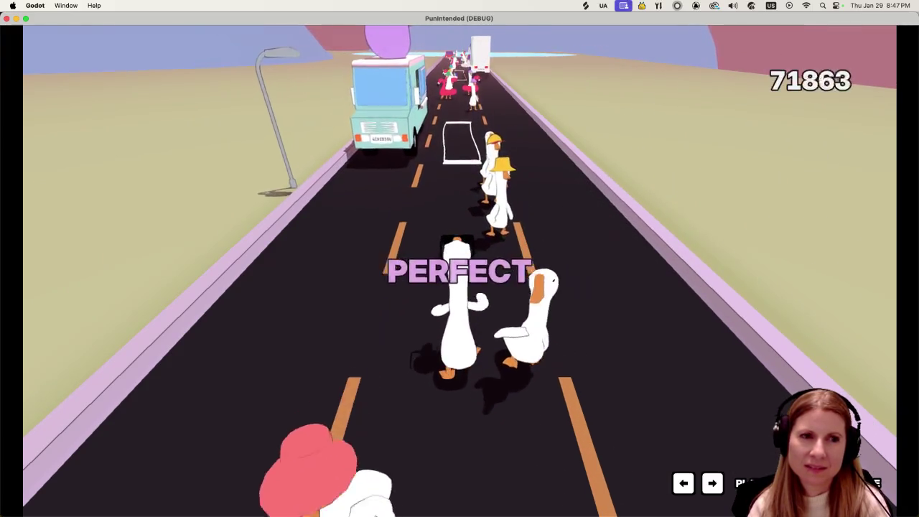
key(Right)
key(Left)
key(Right)
key(Left)
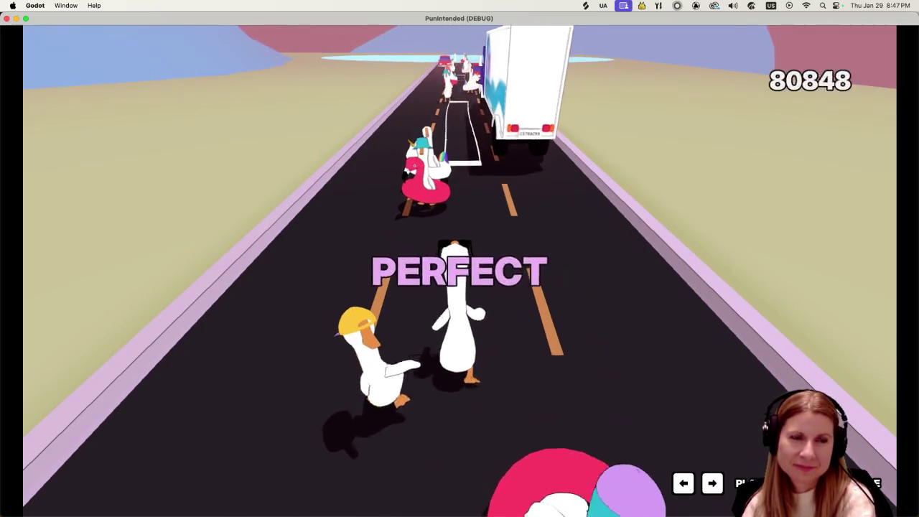
key(Right)
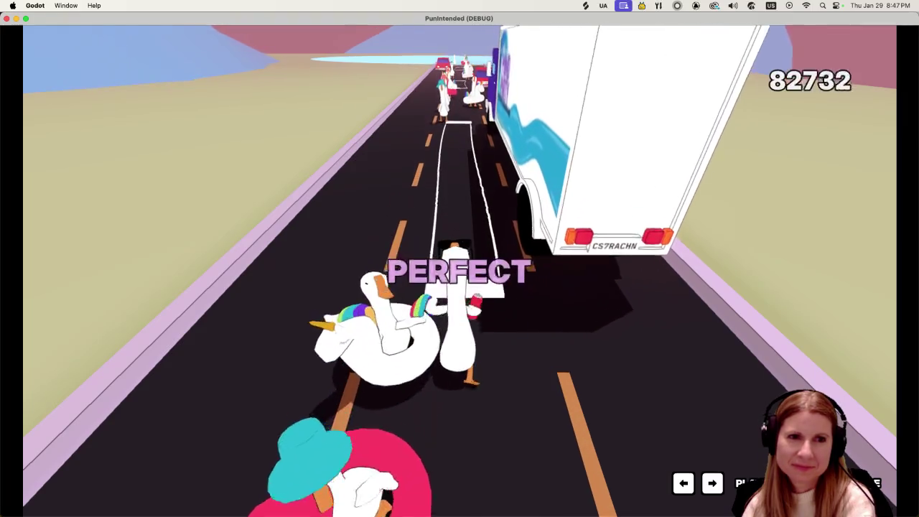
key(Right)
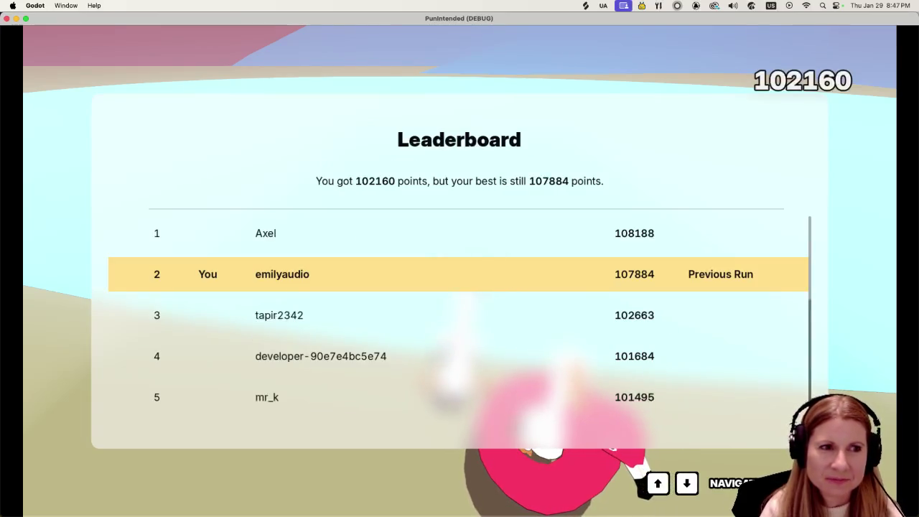
Scroll through the leaderboard rankings, then close the game to return to the editor
scroll(460, 323, down, 10)
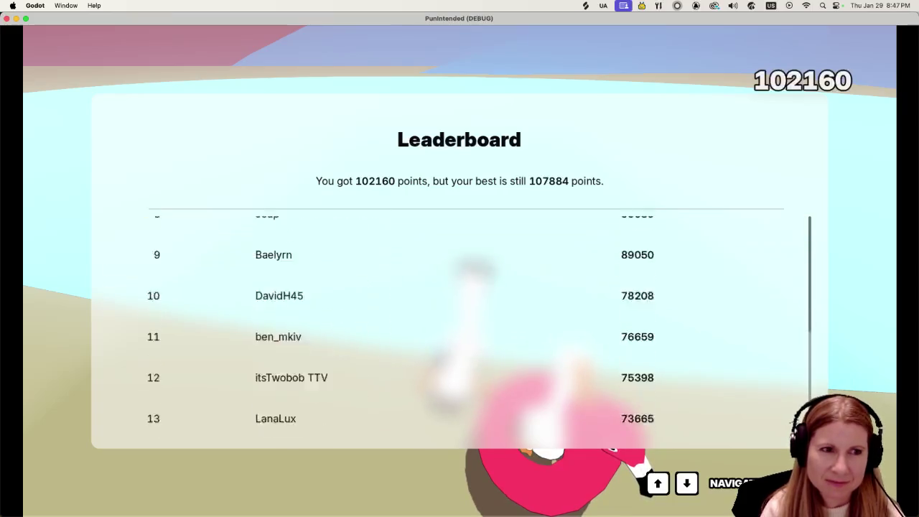
scroll(460, 323, up, 8)
scroll(460, 323, up, 1)
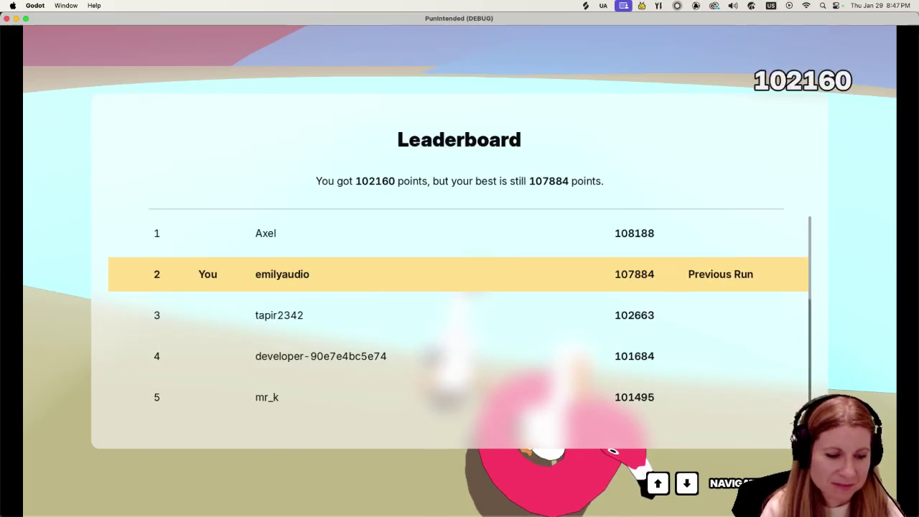
key(Escape)
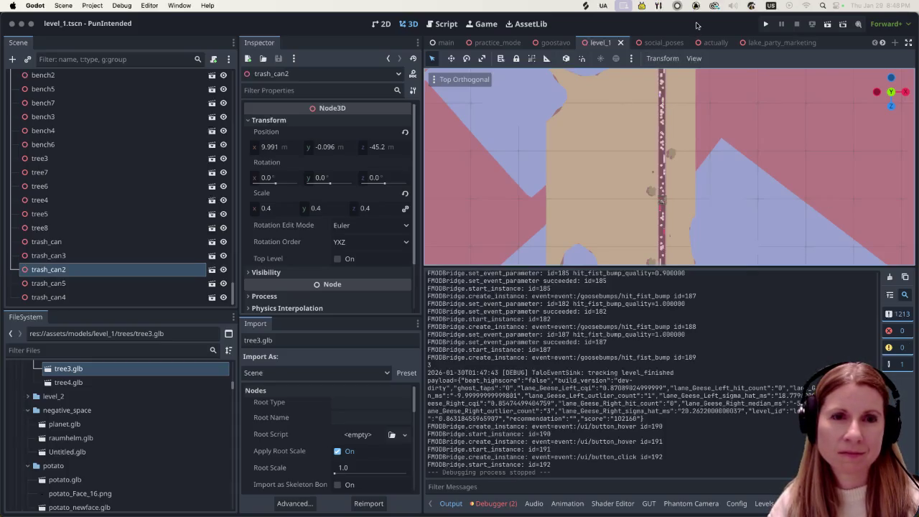
Hide the Output panel and zoom around the top-down view of the road and props
scroll(700, 239, up, 1)
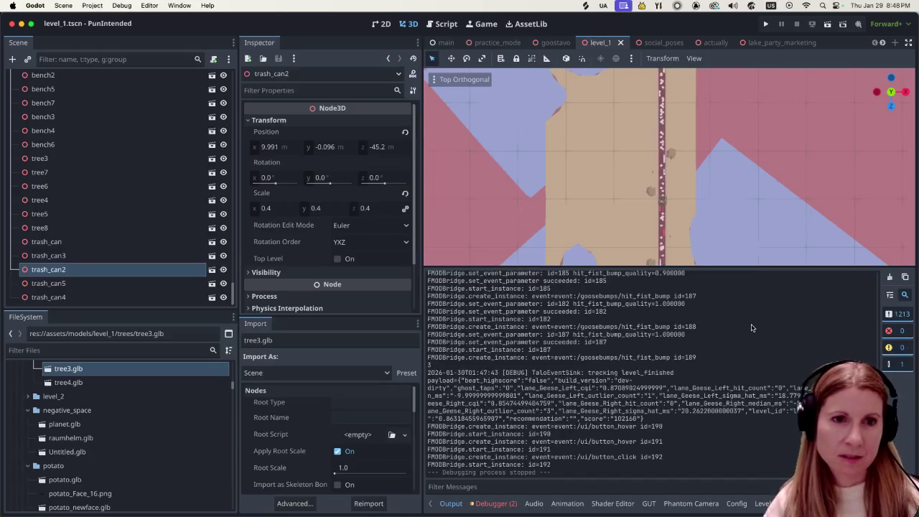
key(super+j)
scroll(722, 330, up, 4)
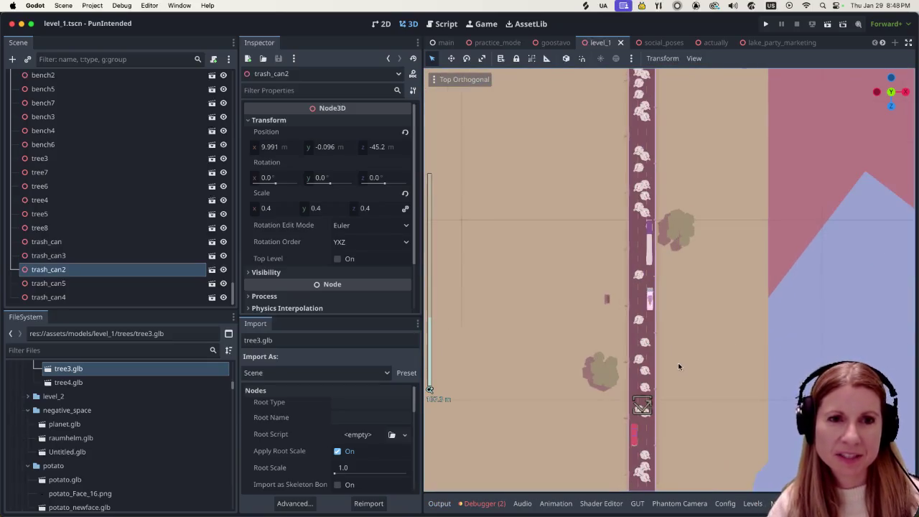
scroll(683, 371, up, 5)
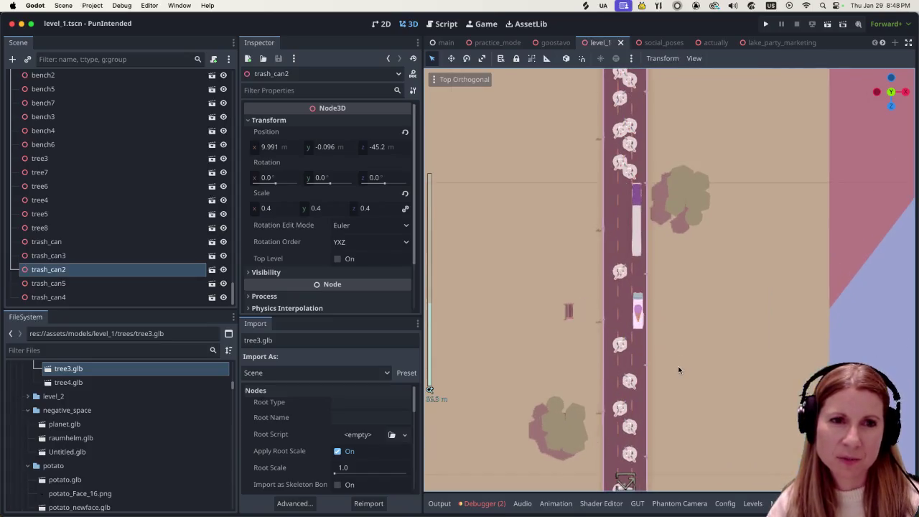
scroll(675, 366, down, 2)
scroll(666, 363, up, 2)
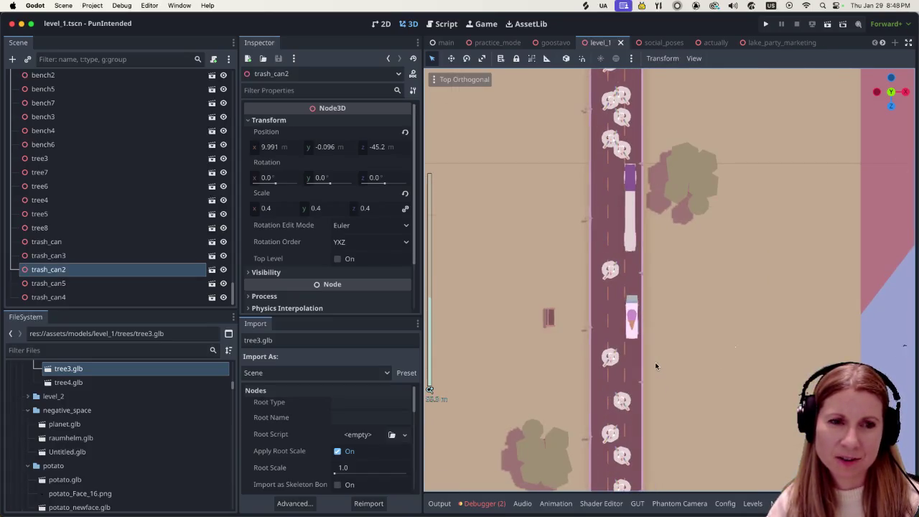
scroll(654, 362, down, 3)
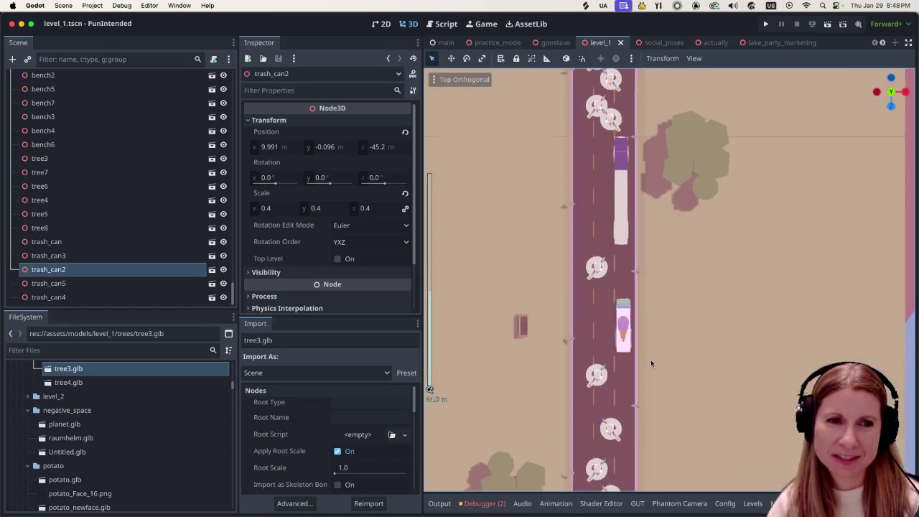
scroll(646, 359, down, 2)
scroll(631, 352, up, 3)
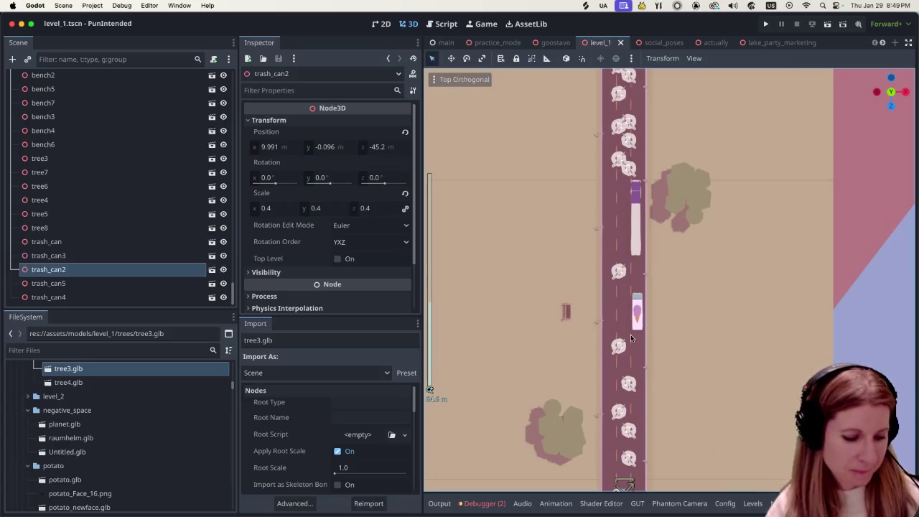
scroll(711, 434, up, 5)
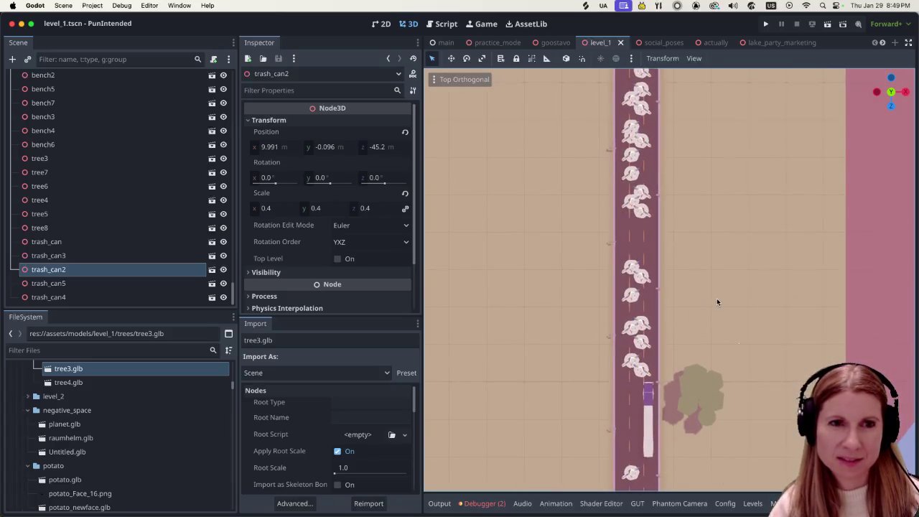
scroll(708, 300, down, 3)
scroll(701, 427, down, 4)
scroll(702, 426, down, 5)
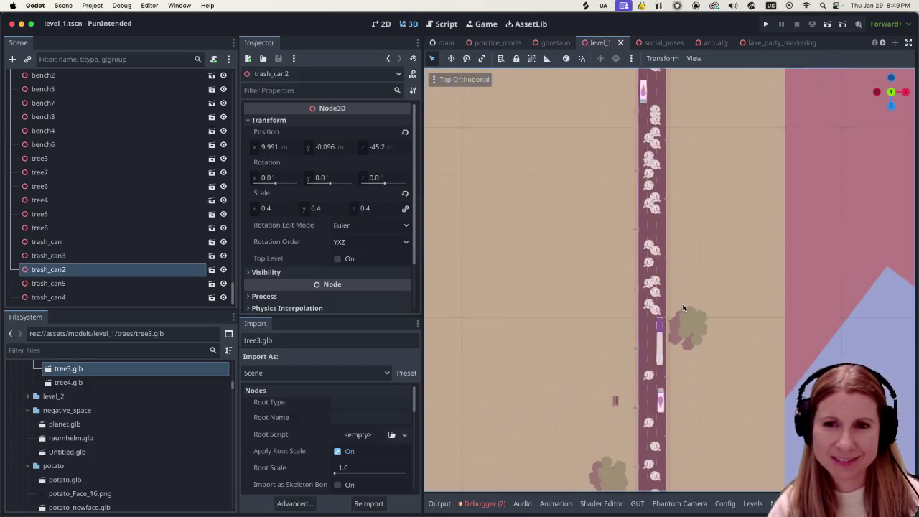
scroll(716, 393, down, 5)
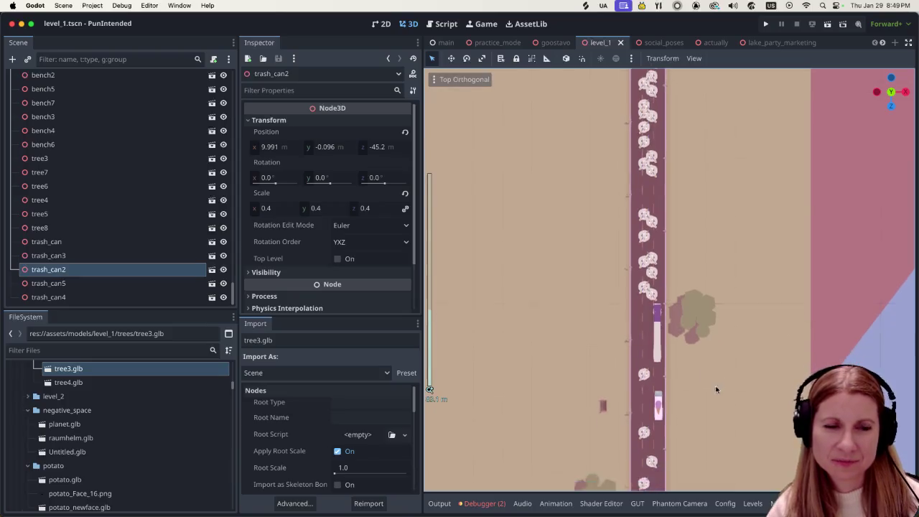
scroll(679, 276, up, 3)
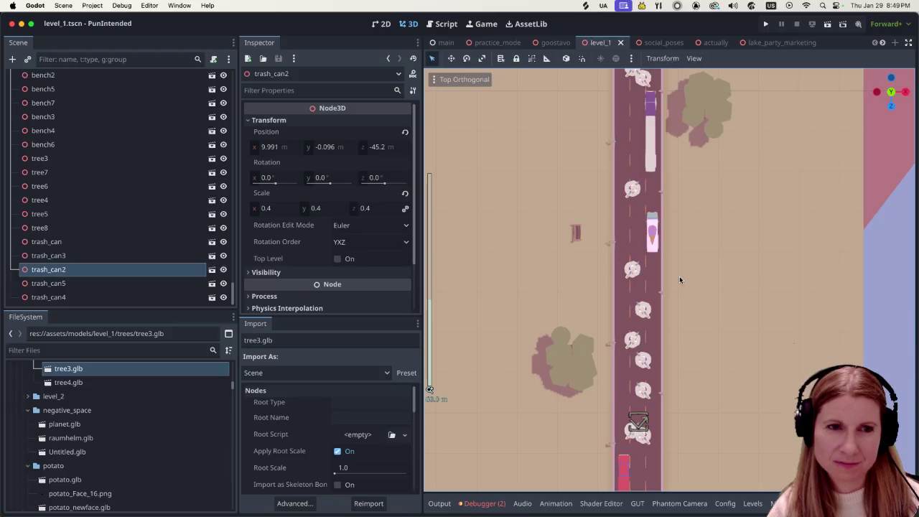
scroll(681, 280, up, 2)
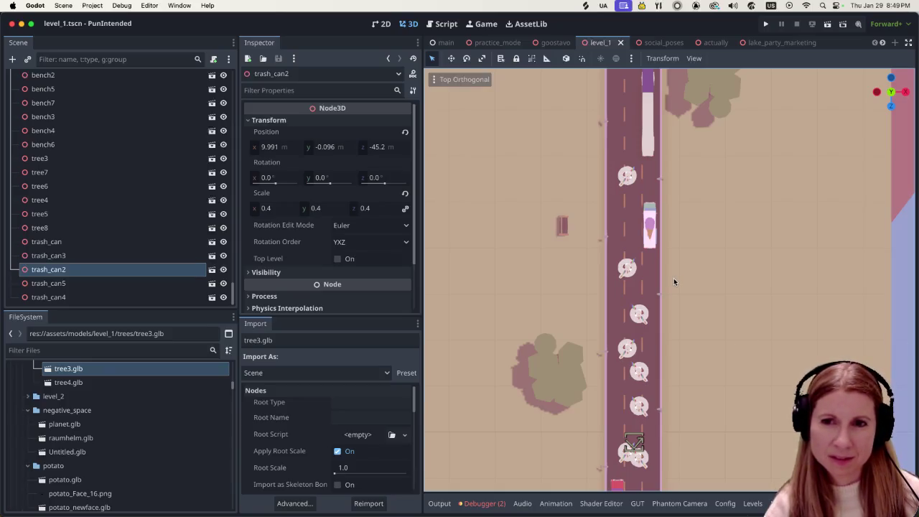
scroll(663, 271, up, 2)
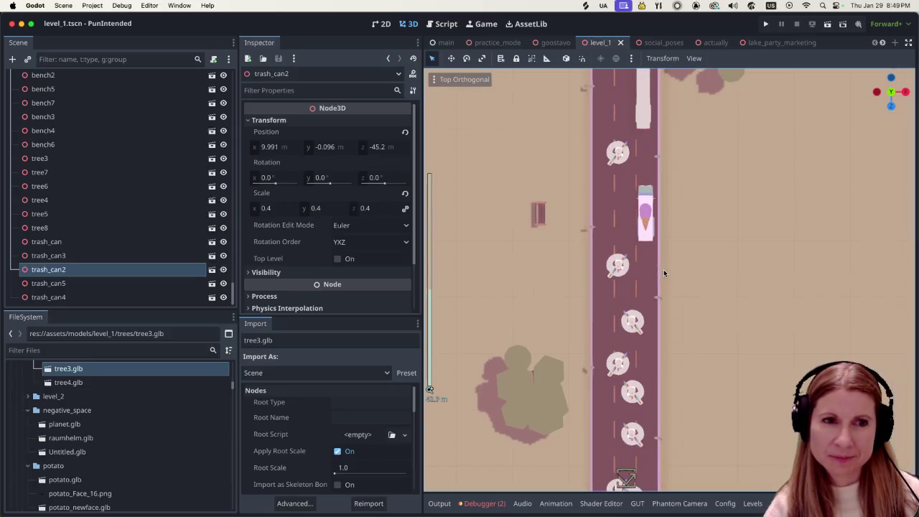
scroll(655, 276, down, 2)
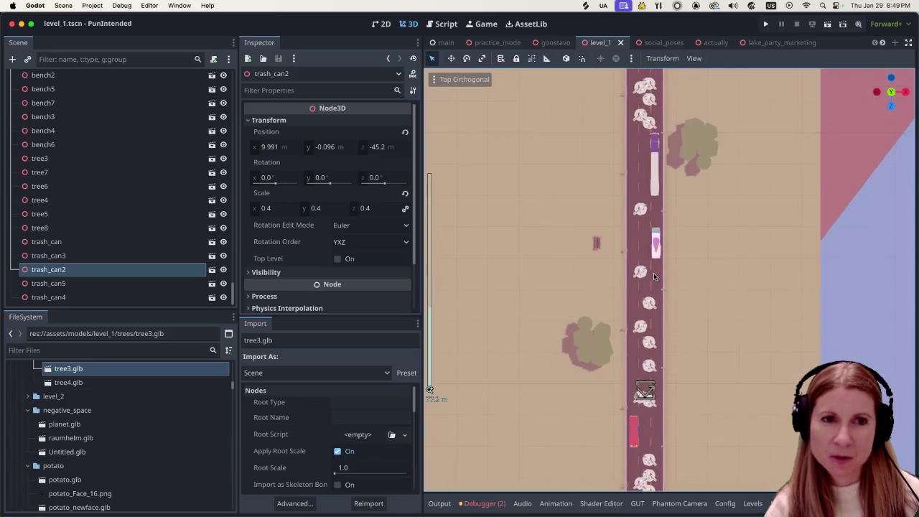
scroll(652, 277, up, 3)
scroll(652, 278, up, 5)
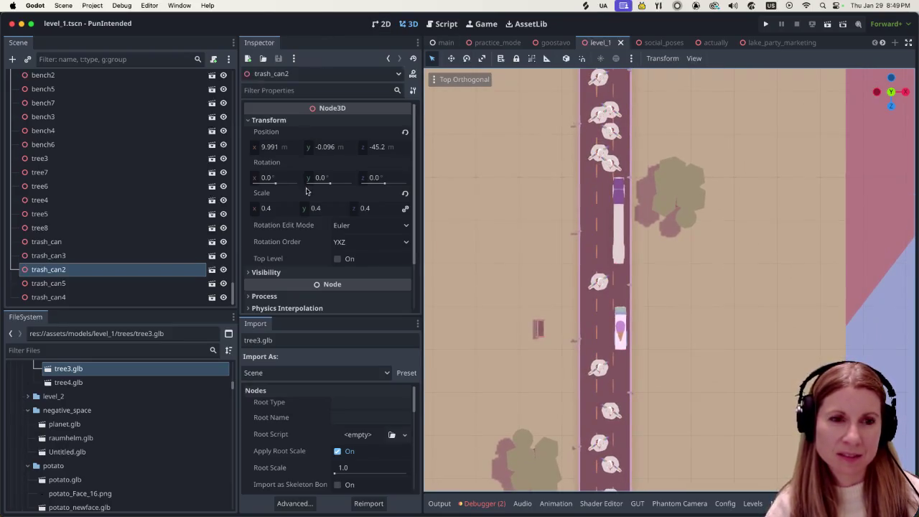
click(126, 299)
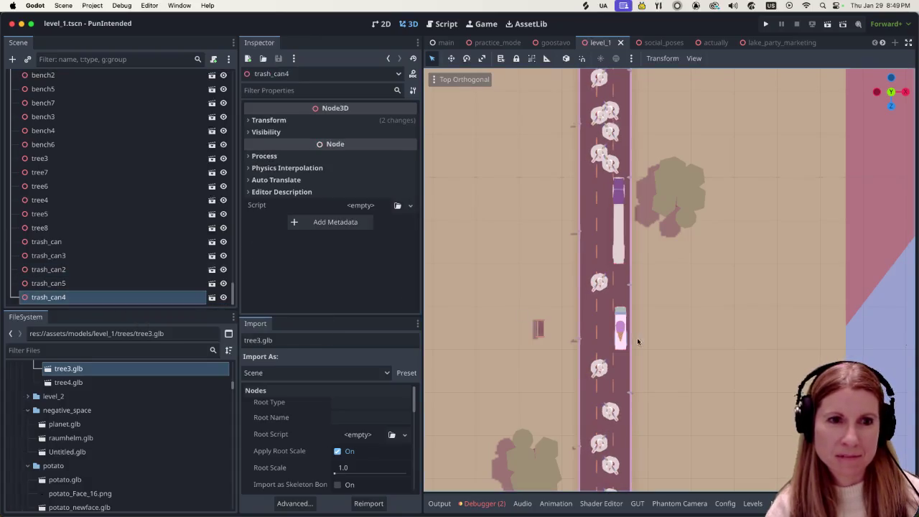
scroll(623, 365, down, 3)
scroll(623, 365, down, 5)
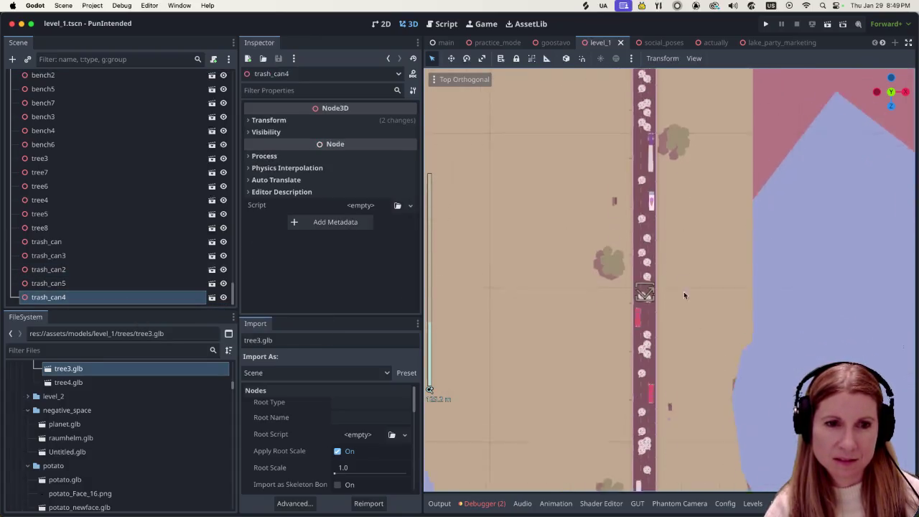
mouse_move(693, 426)
mouse_down()
mouse_move(685, 291)
mouse_move(670, 445)
mouse_up()
drag(666, 263, 661, 421)
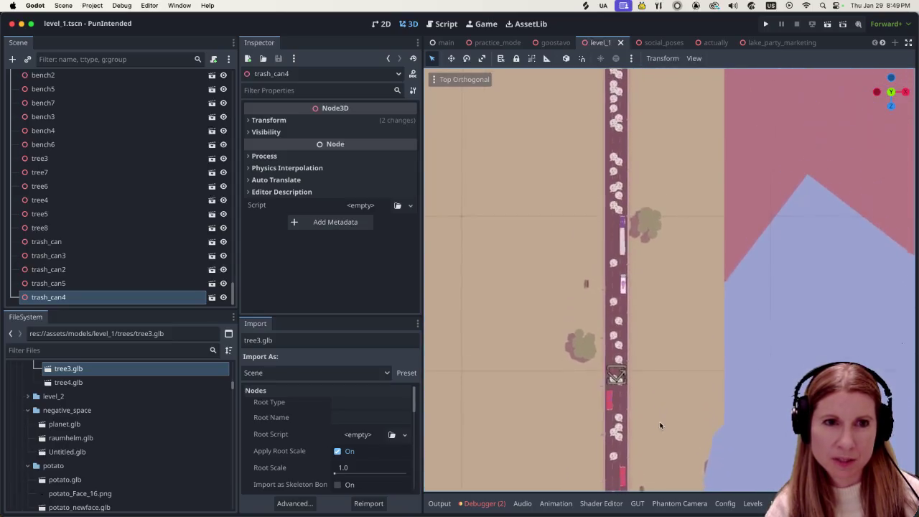
drag(668, 318, 674, 393)
scroll(618, 403, up, 1)
scroll(656, 415, up, 4)
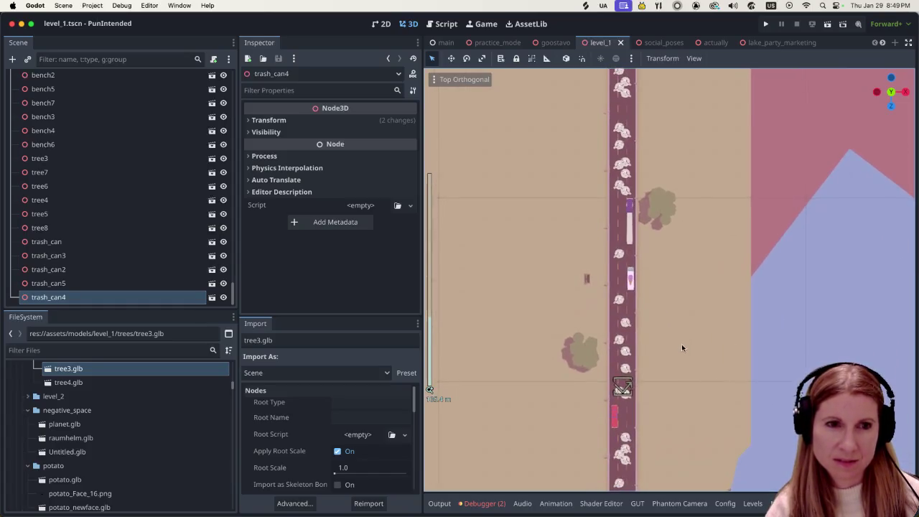
scroll(679, 346, up, 2)
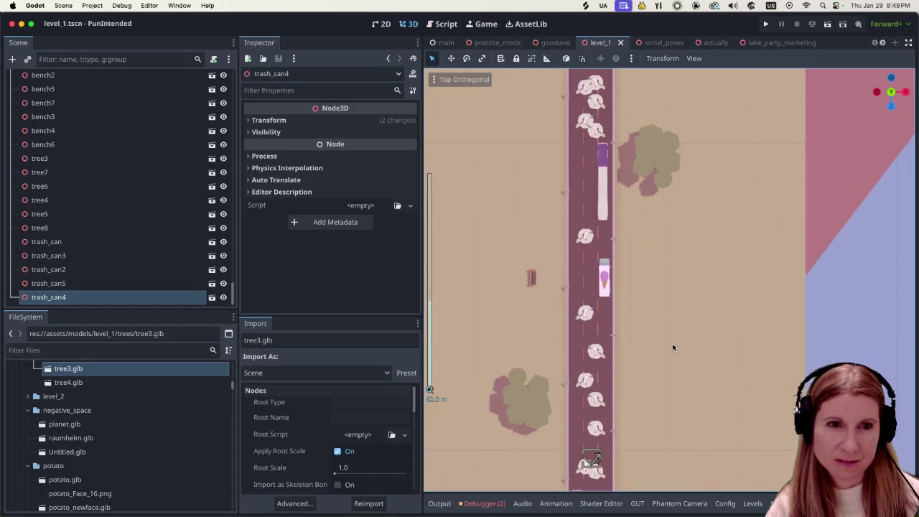
scroll(652, 307, up, 3)
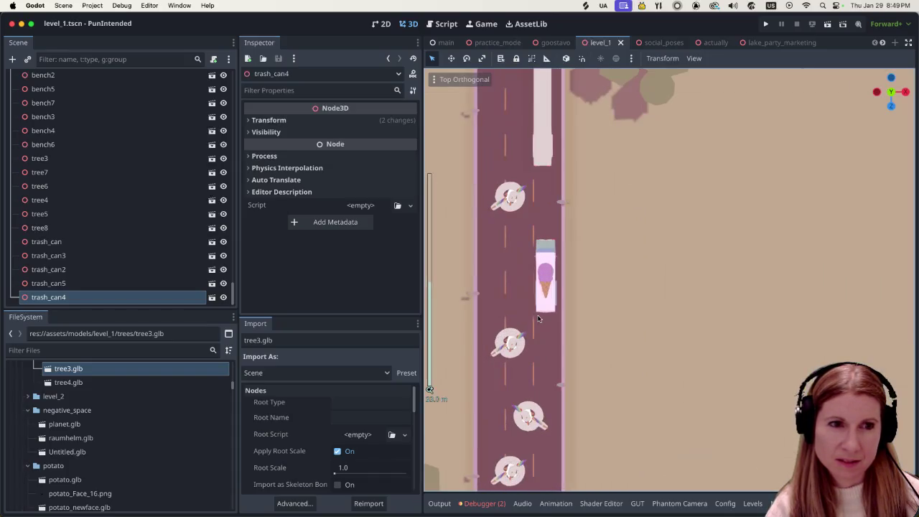
scroll(652, 308, down, 3)
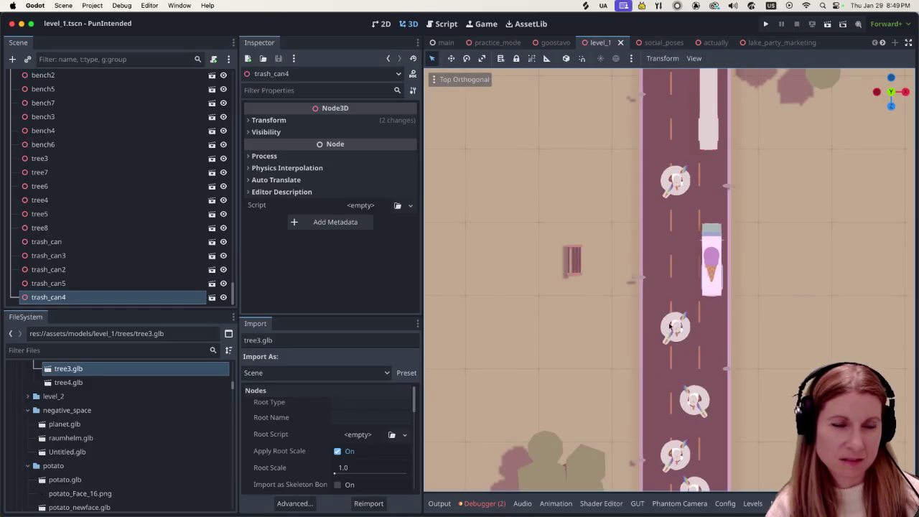
scroll(651, 335, down, 1)
scroll(761, 431, down, 3)
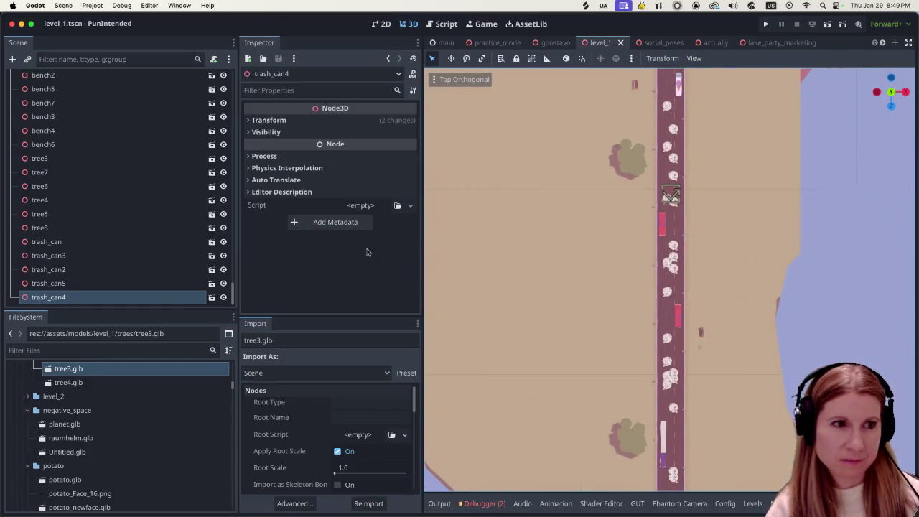
scroll(710, 433, down, 3)
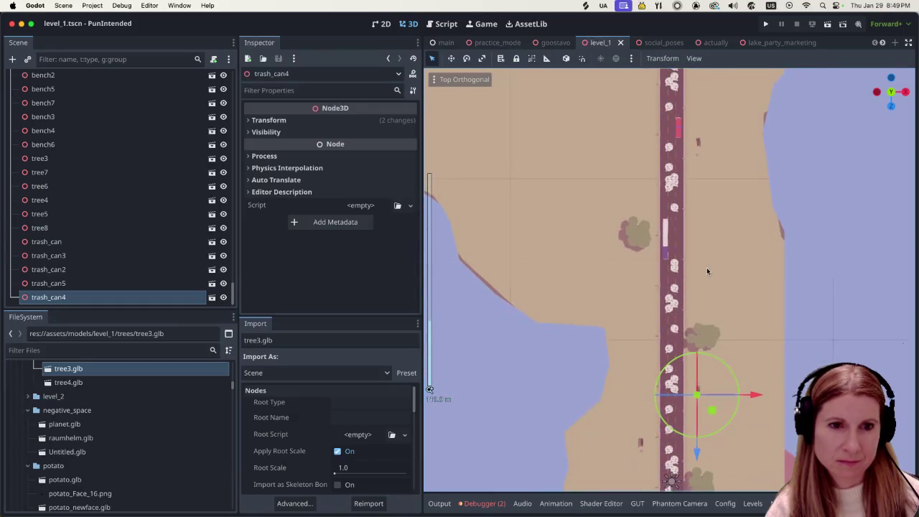
scroll(746, 347, down, 3)
click(117, 272)
click(119, 256)
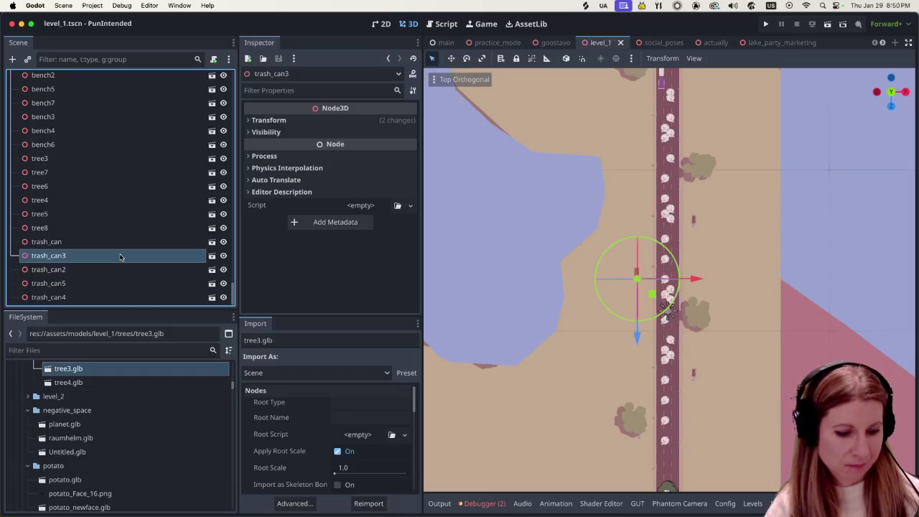
key(super+d)
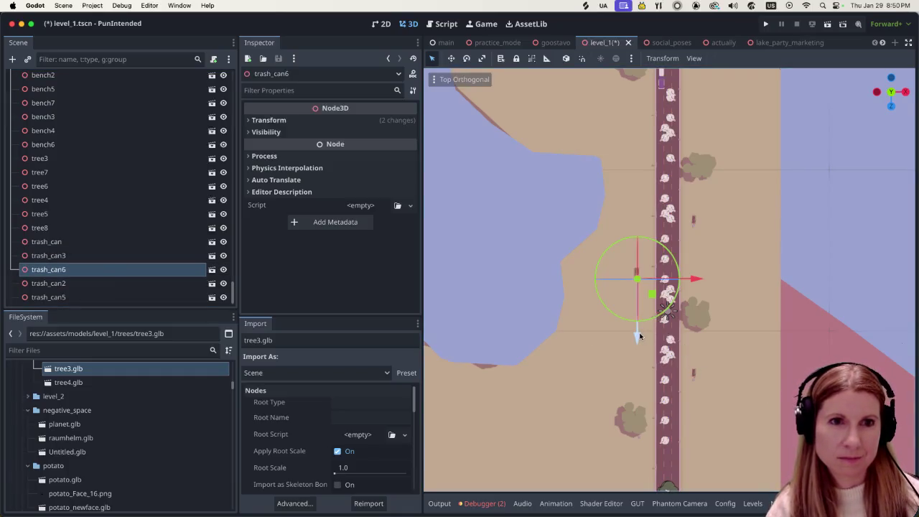
Drag trash_can6 up the road along the Z axis to its new spot
drag(640, 336, 641, 154)
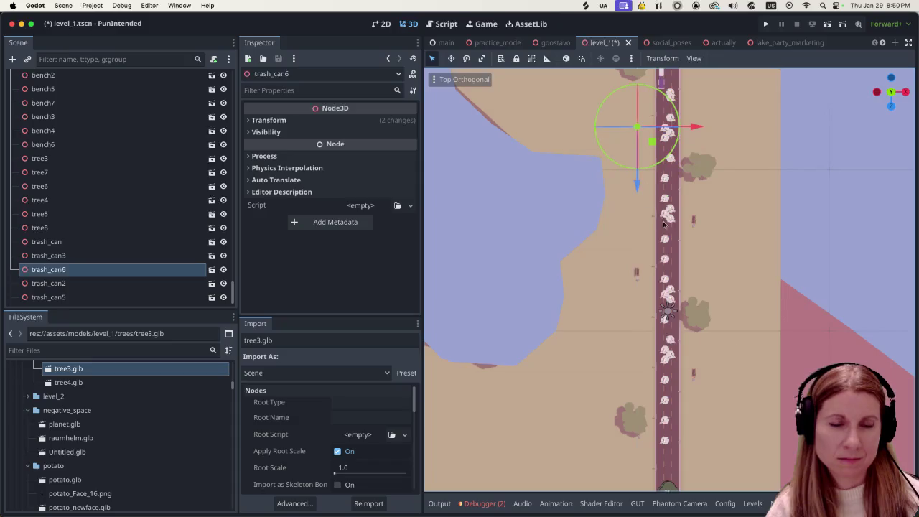
scroll(751, 332, up, 2)
scroll(752, 332, up, 3)
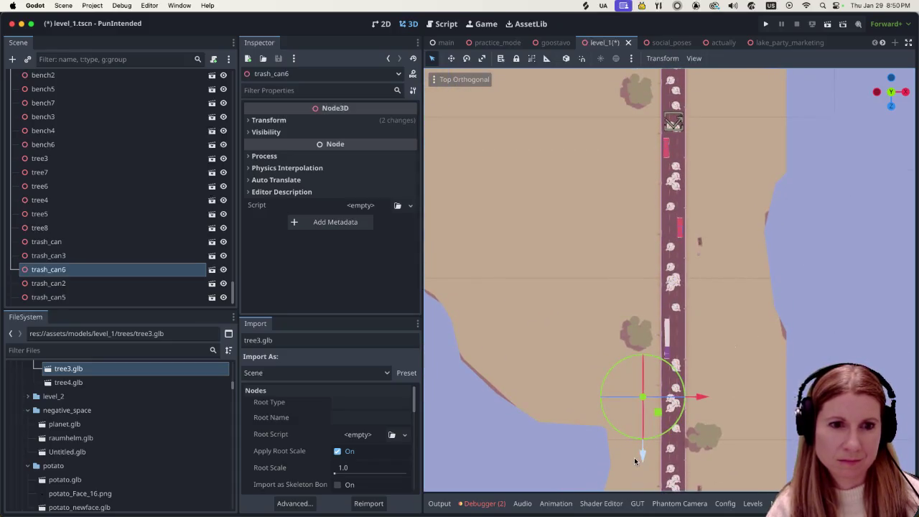
drag(643, 456, 646, 216)
scroll(683, 434, up, 3)
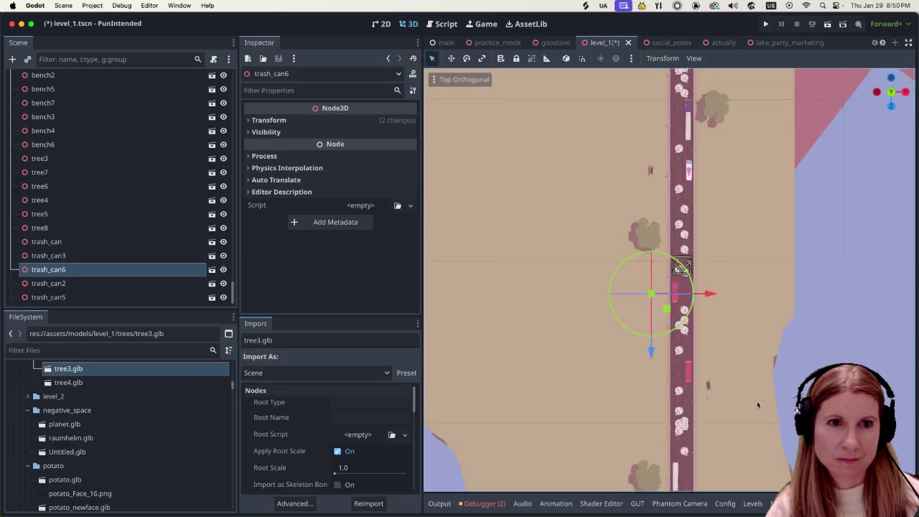
drag(649, 402, 651, 290)
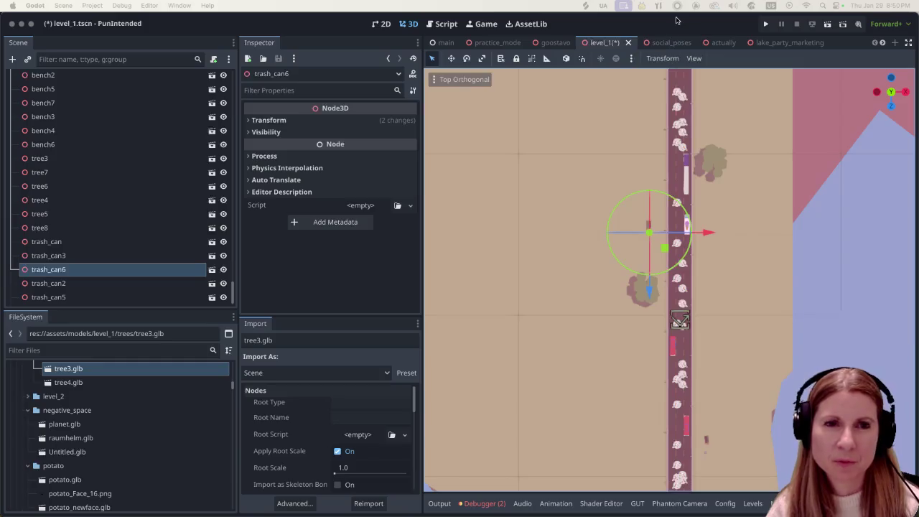
Zoom around the road and select tree5 beside it
scroll(758, 363, down, 2)
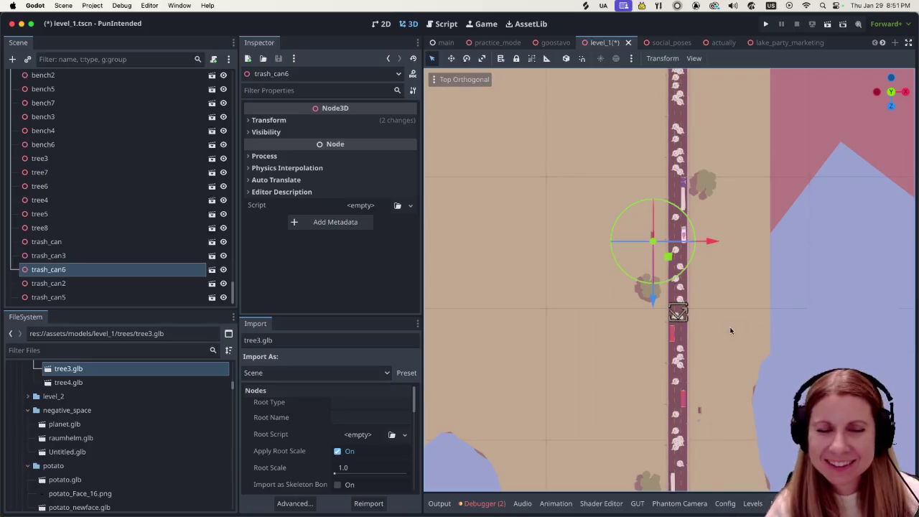
scroll(726, 331, up, 1)
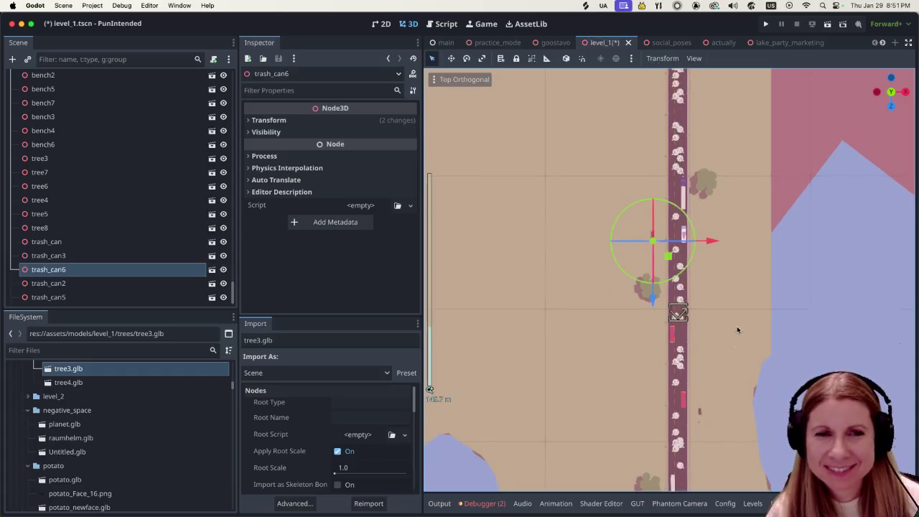
scroll(736, 327, up, 5)
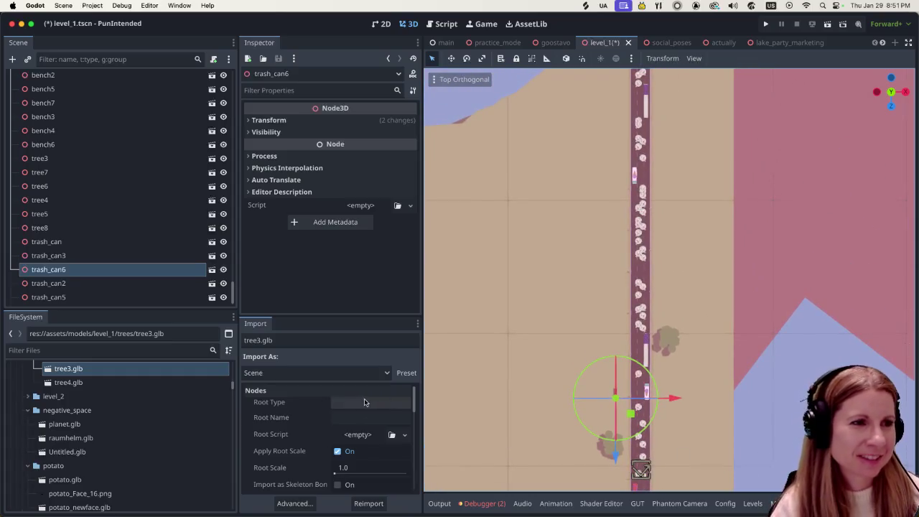
scroll(701, 398, down, 6)
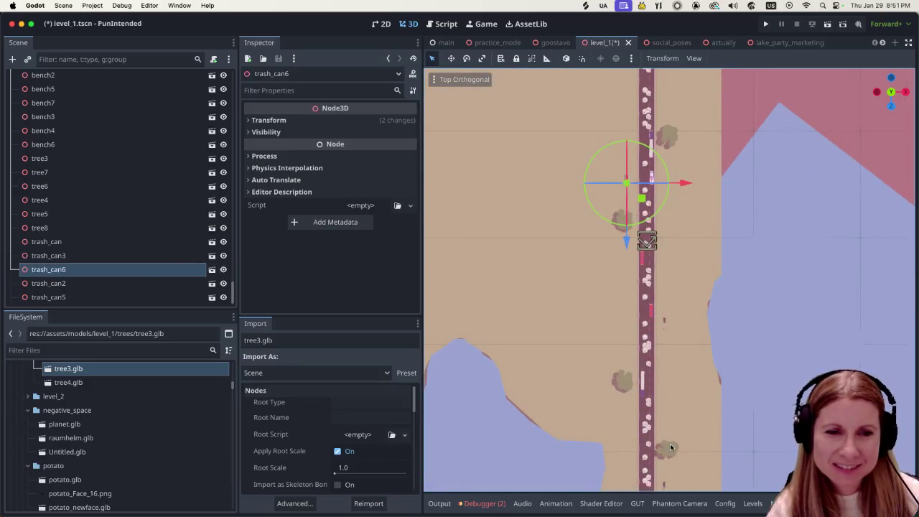
click(670, 443)
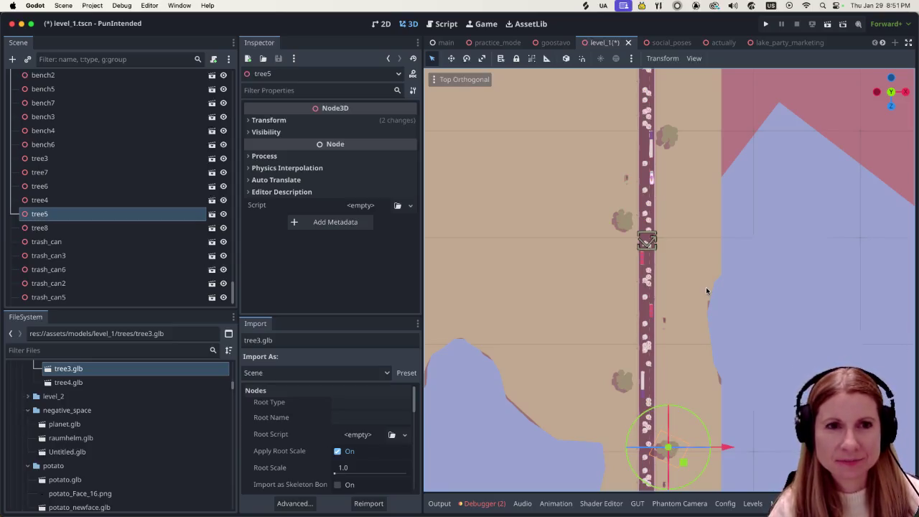
scroll(720, 445, up, 6)
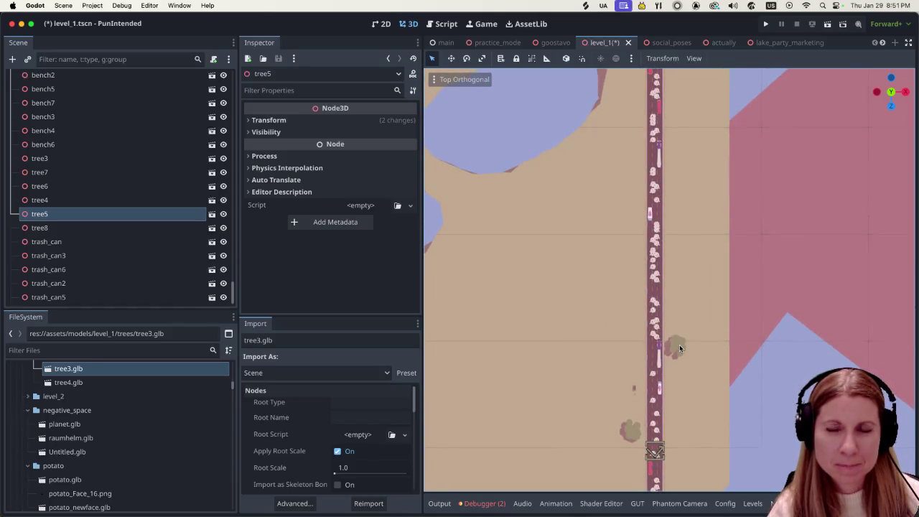
scroll(679, 344, down, 3)
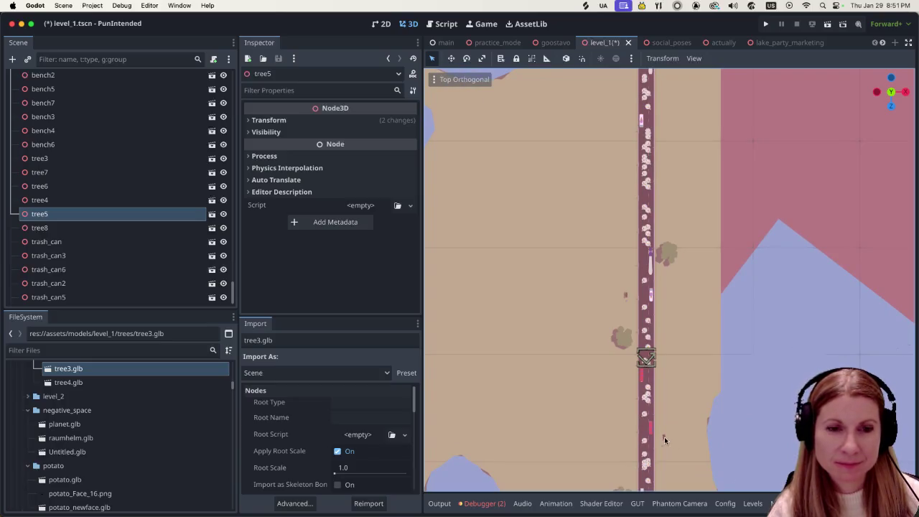
click(664, 436)
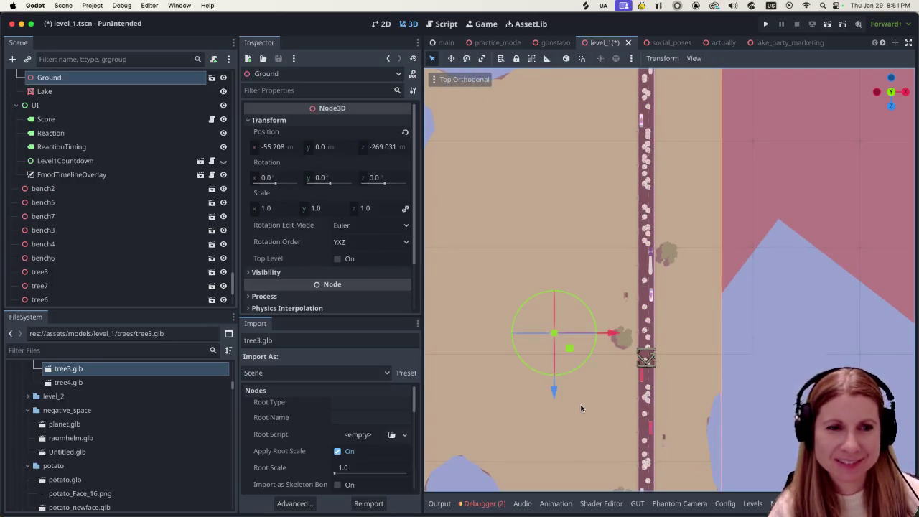
click(103, 294)
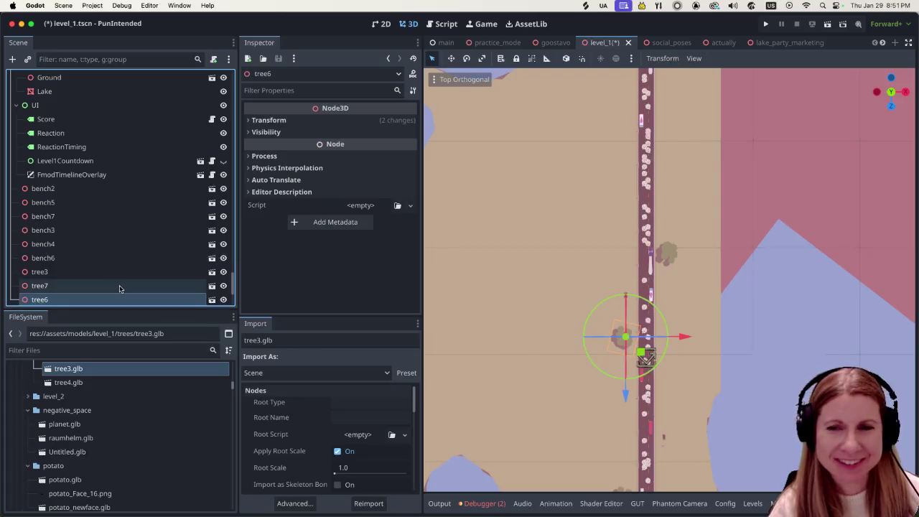
click(107, 272)
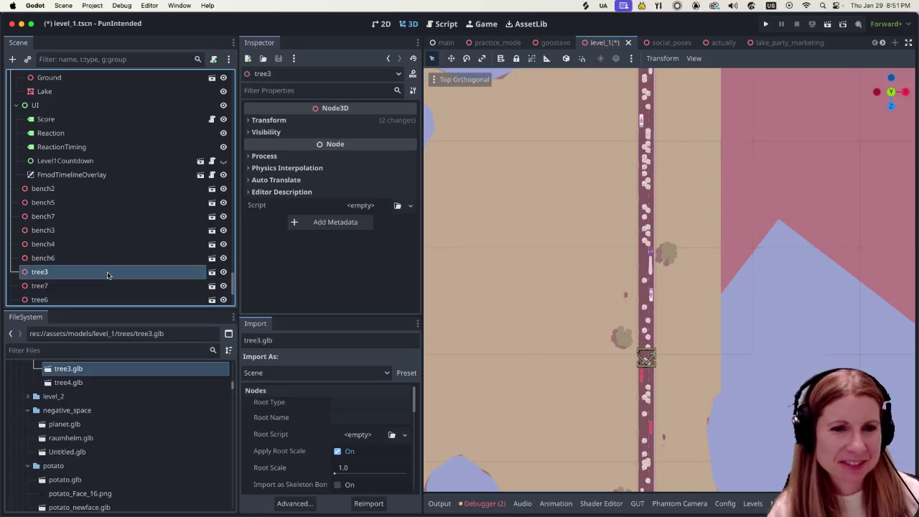
click(103, 285)
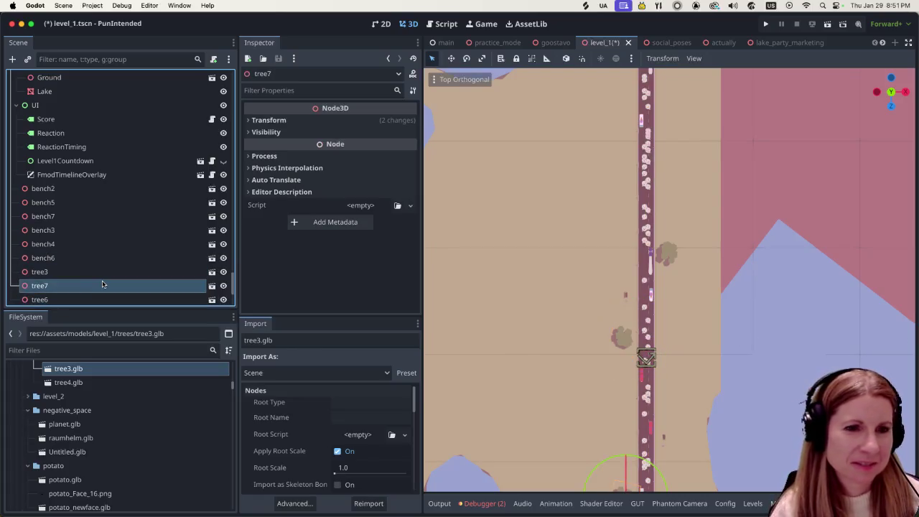
click(98, 230)
click(98, 215)
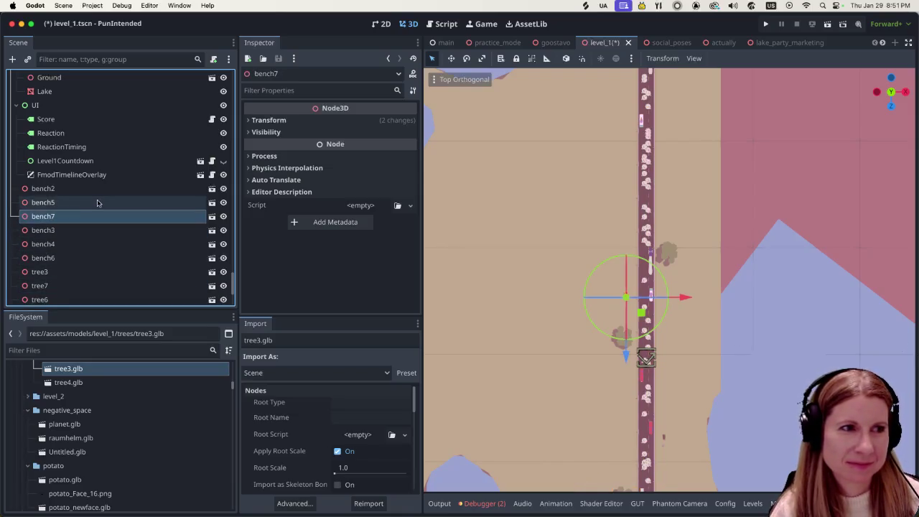
click(100, 203)
click(101, 188)
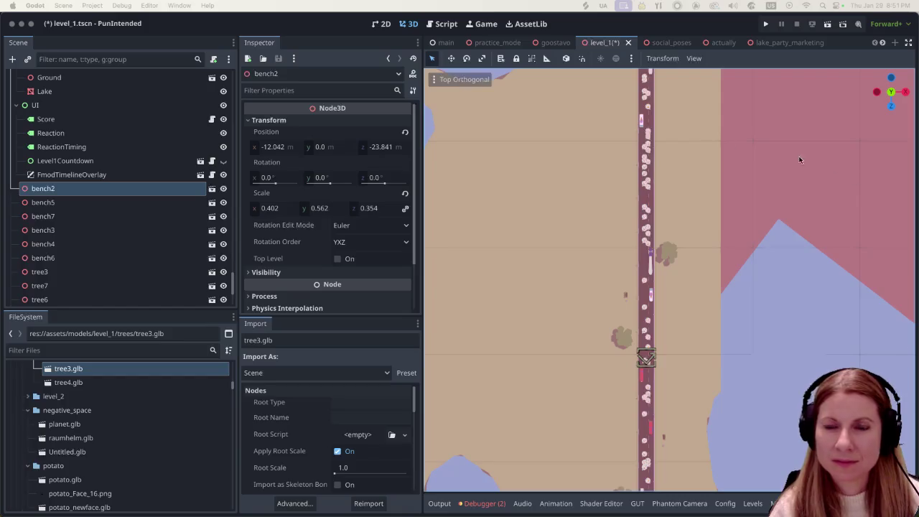
click(692, 28)
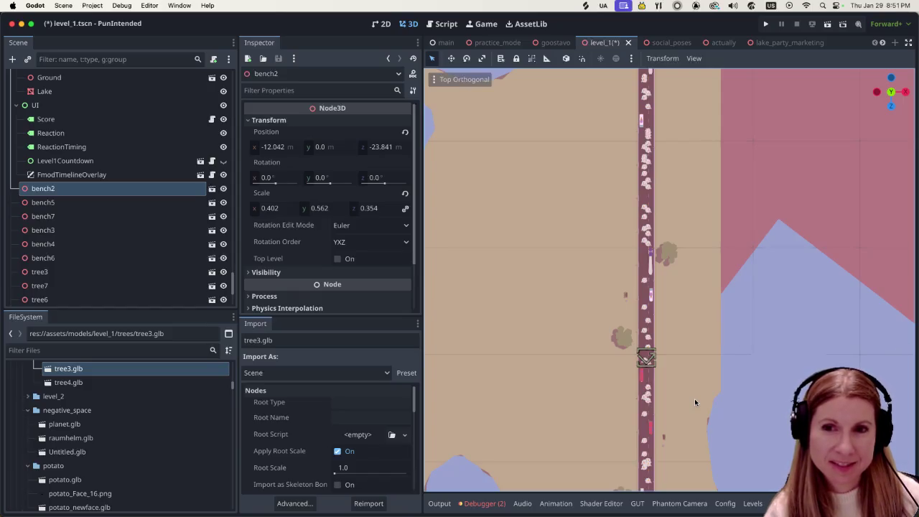
scroll(700, 395, down, 3)
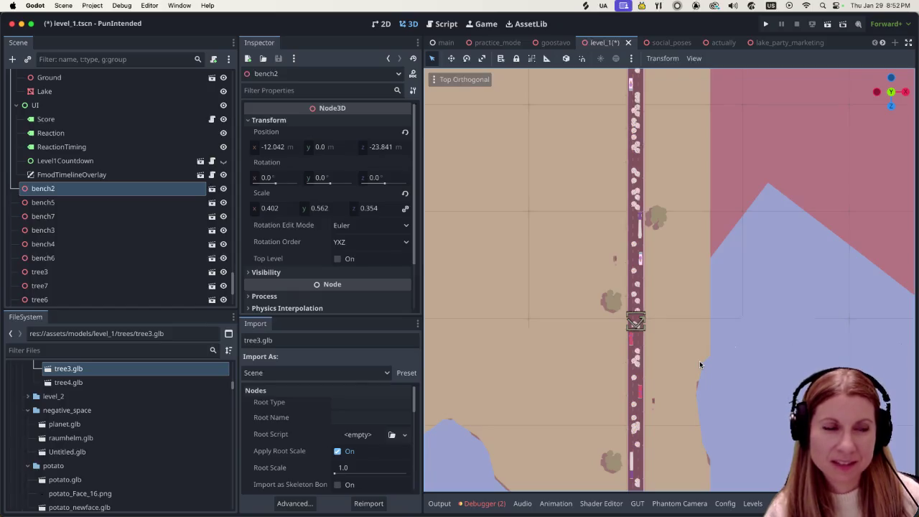
scroll(125, 244, down, 5)
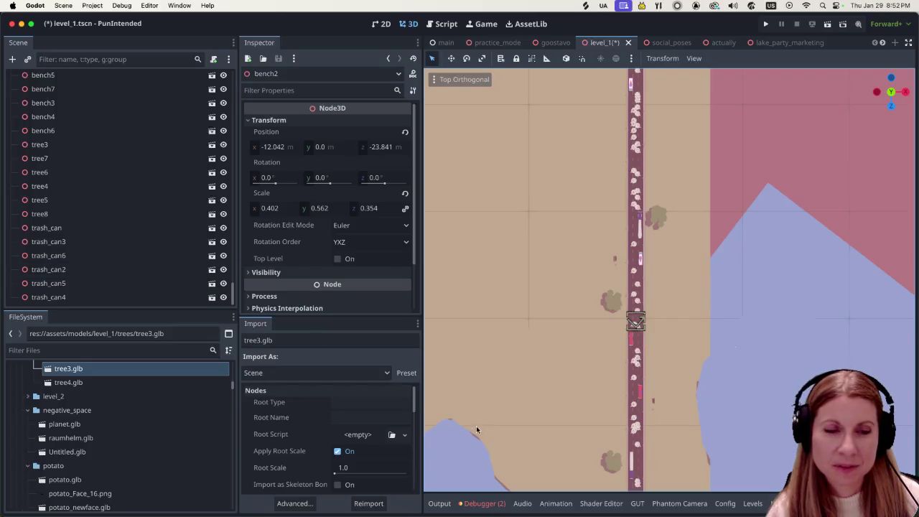
Duplicate bench6 as bench8 and move it farther up the road
click(132, 299)
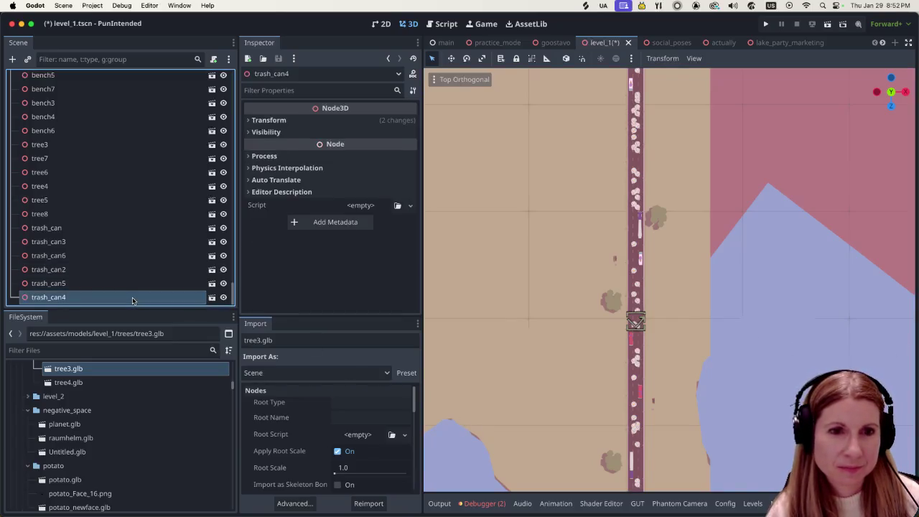
click(113, 283)
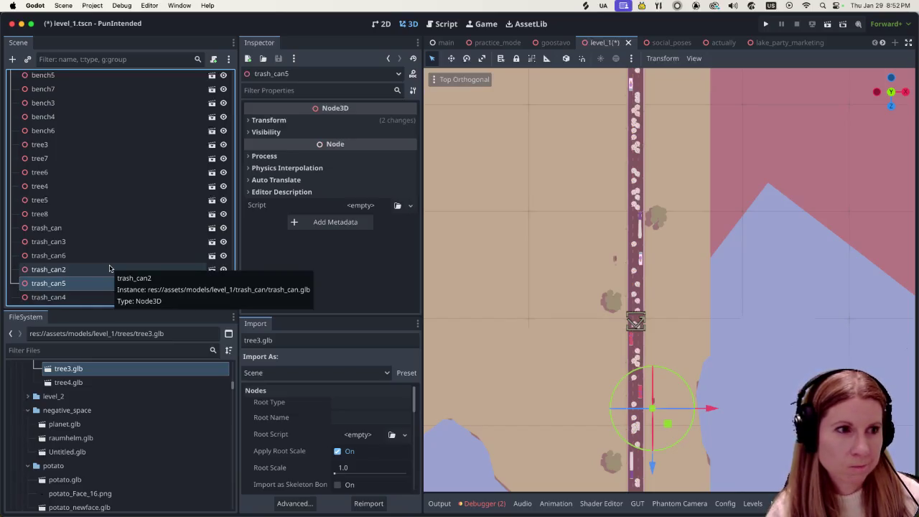
click(63, 130)
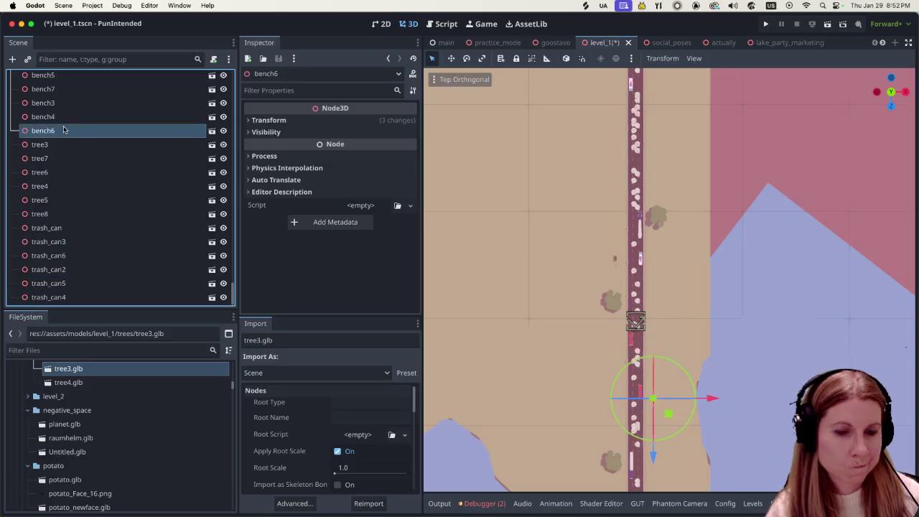
key(ctrl+d)
drag(658, 455, 620, 155)
Duplicate trash_can5 as trash_can7 and drag it up the road along Z
click(79, 256)
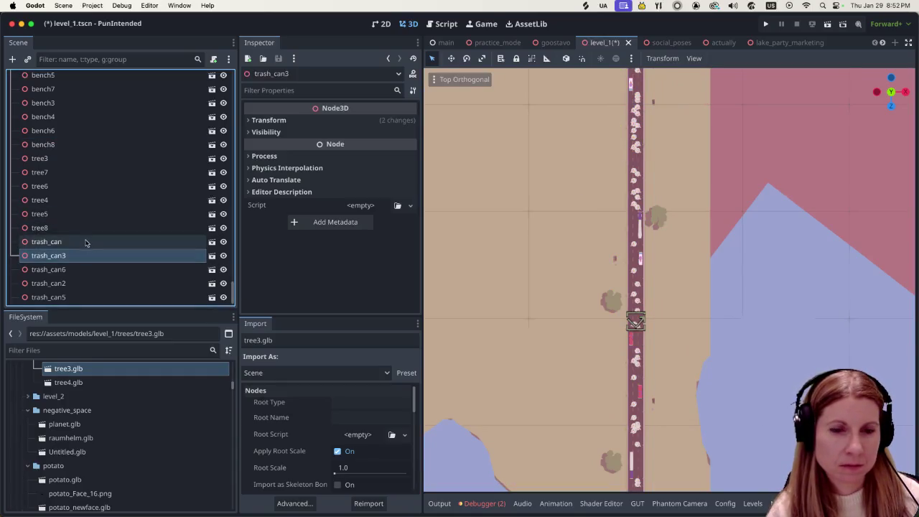
click(85, 241)
click(81, 269)
click(82, 283)
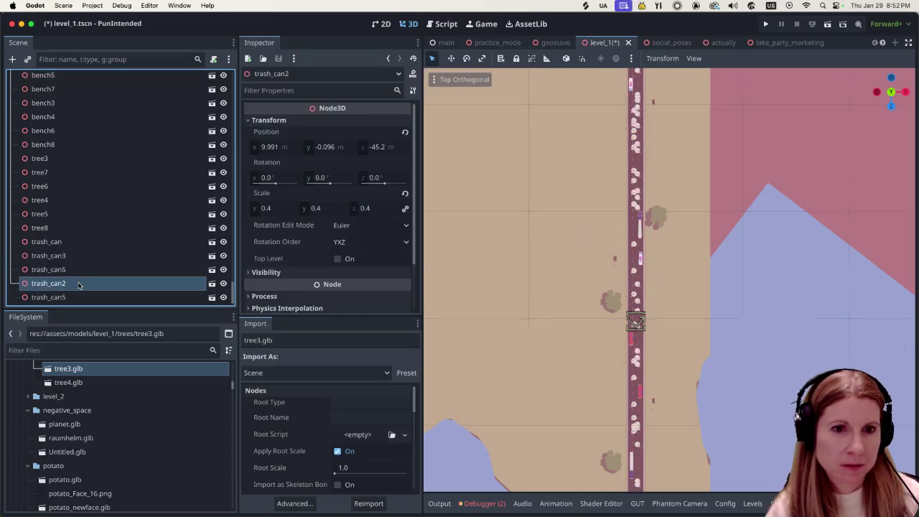
click(81, 296)
key(ctrl+d)
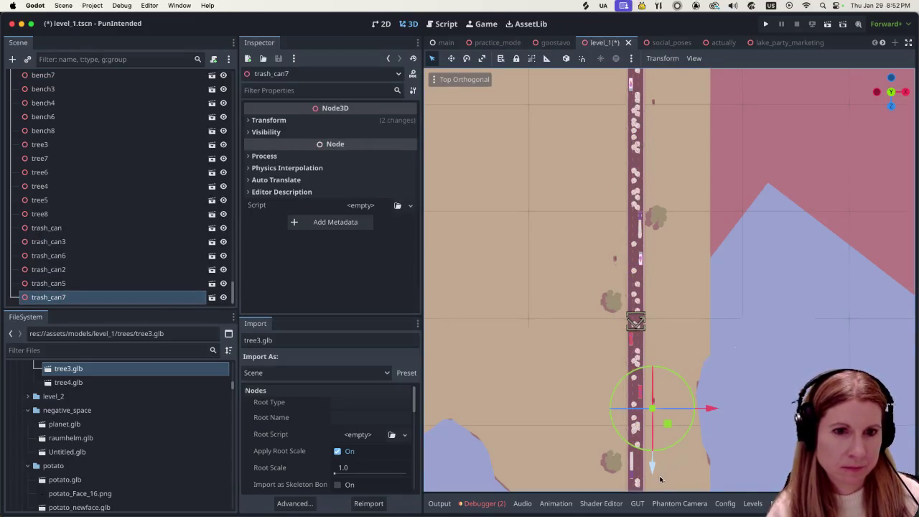
drag(654, 474, 629, 175)
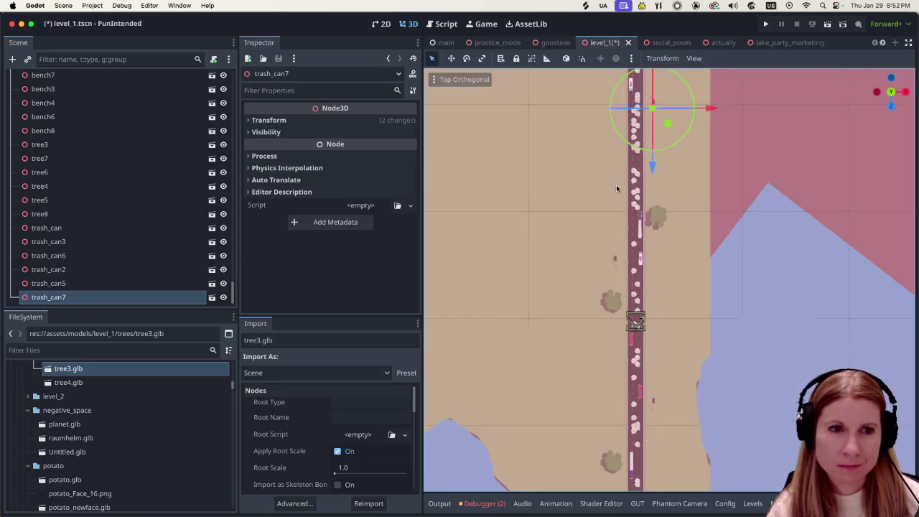
Duplicate tree6 as tree9, move it up the road, rotate it about 44 degrees, and save
click(610, 302)
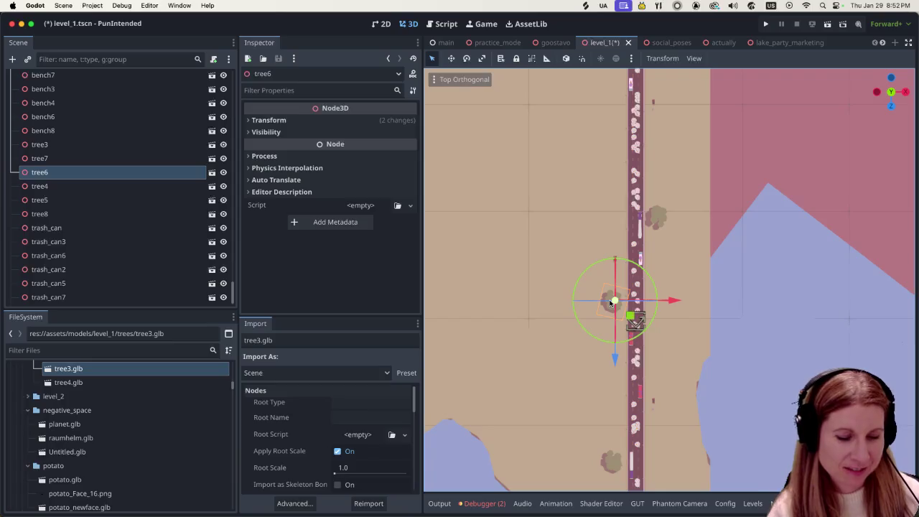
key(ctrl+d)
drag(615, 352, 595, 128)
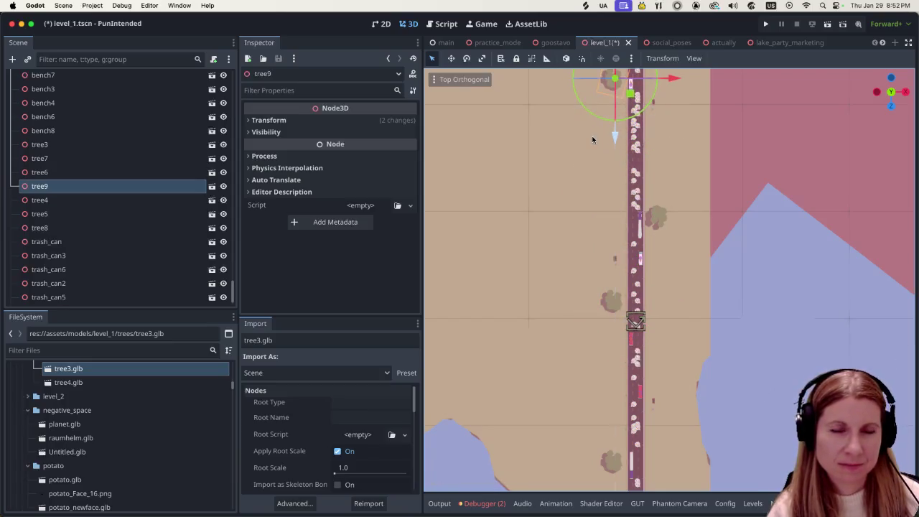
scroll(726, 186, up, 5)
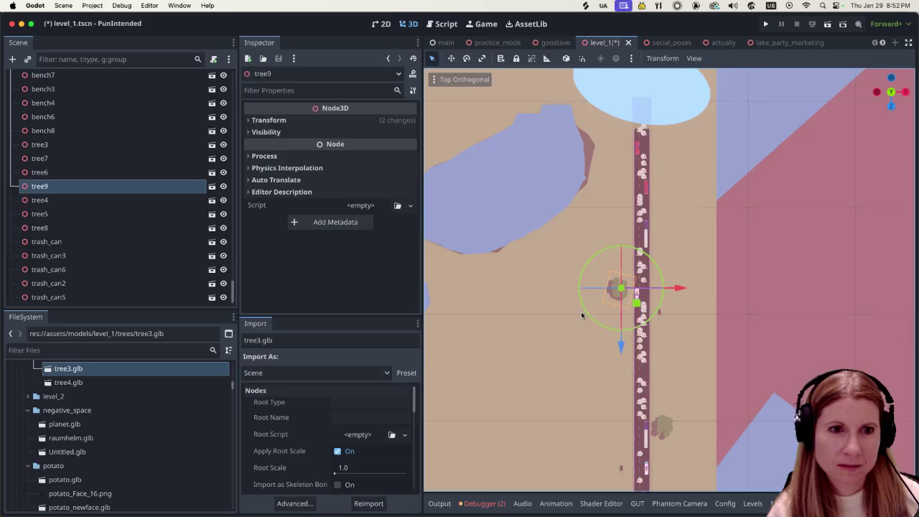
drag(586, 310, 617, 343)
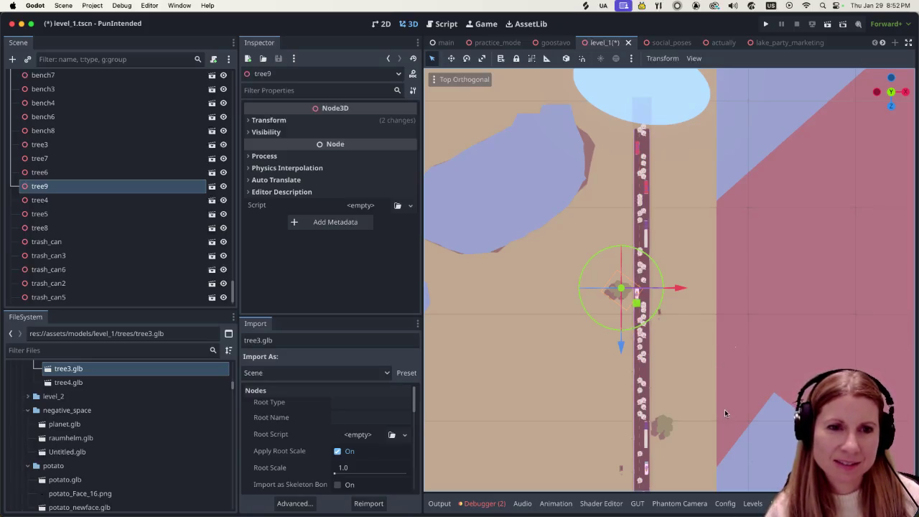
scroll(722, 359, down, 3)
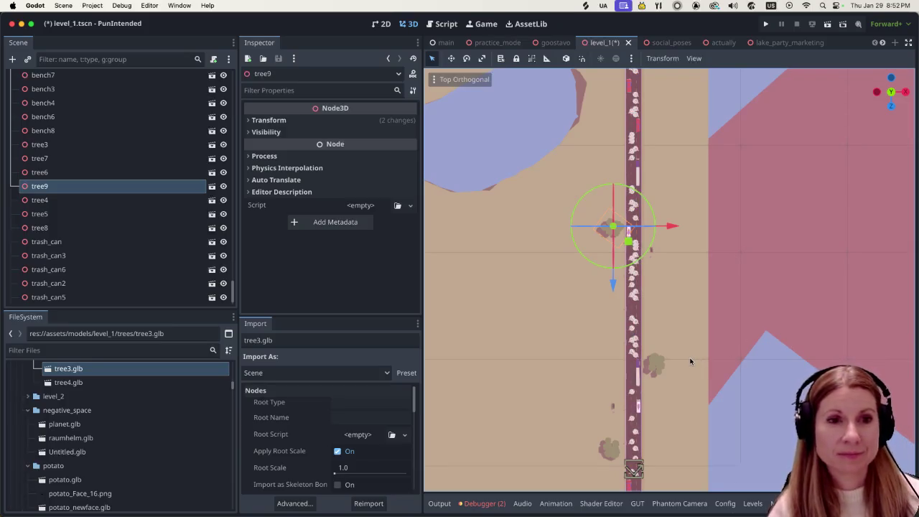
scroll(733, 385, down, 2)
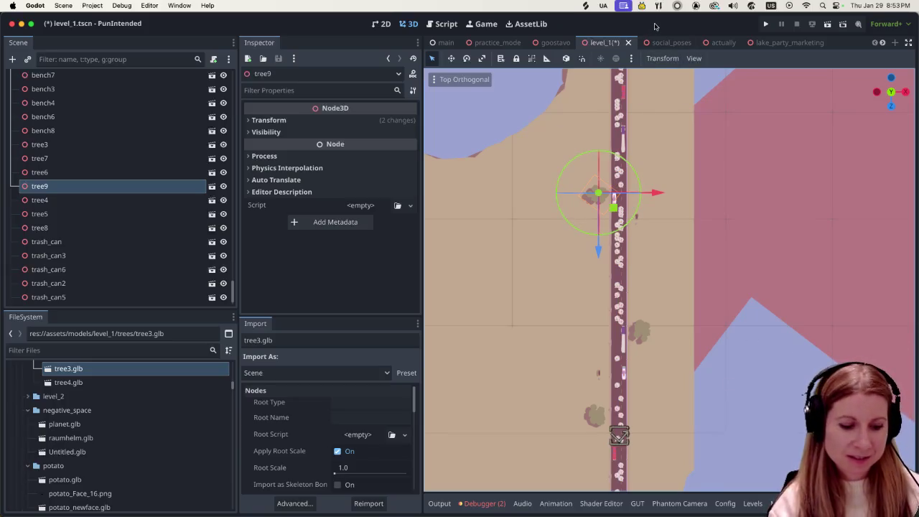
key(super+s)
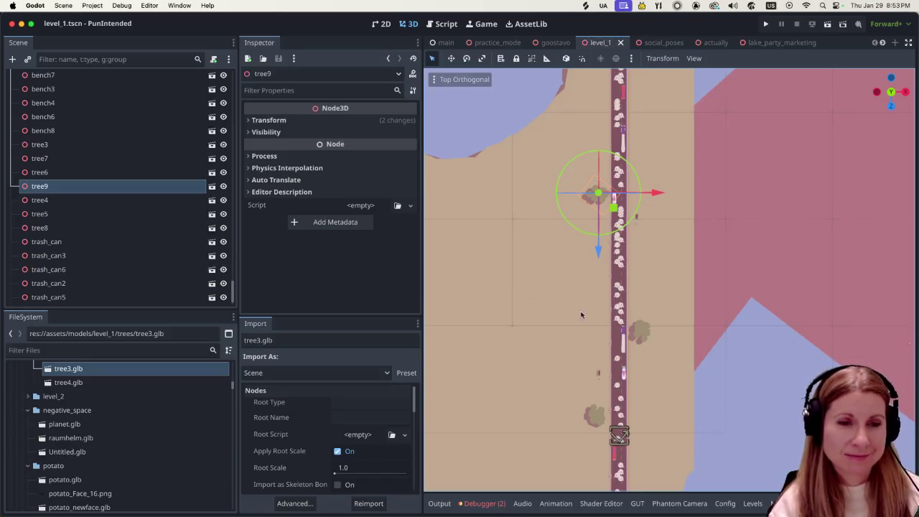
scroll(633, 334, down, 2)
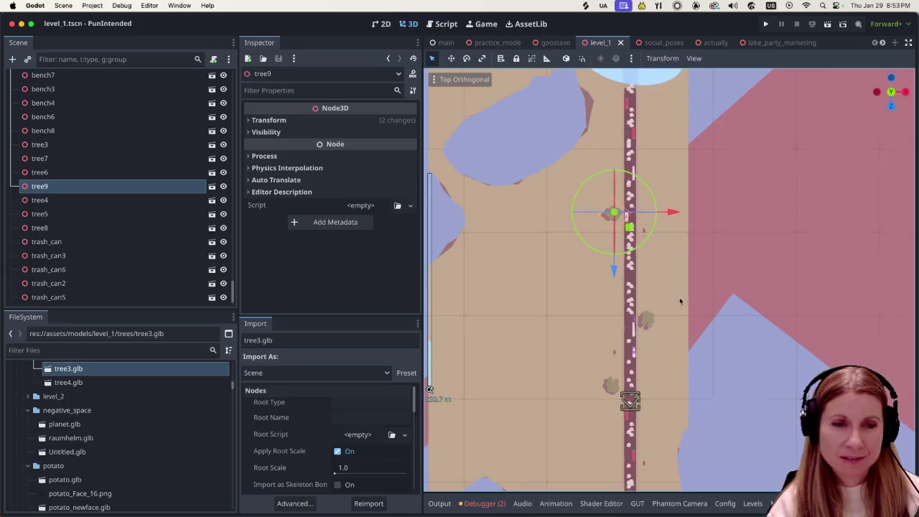
scroll(650, 361, up, 3)
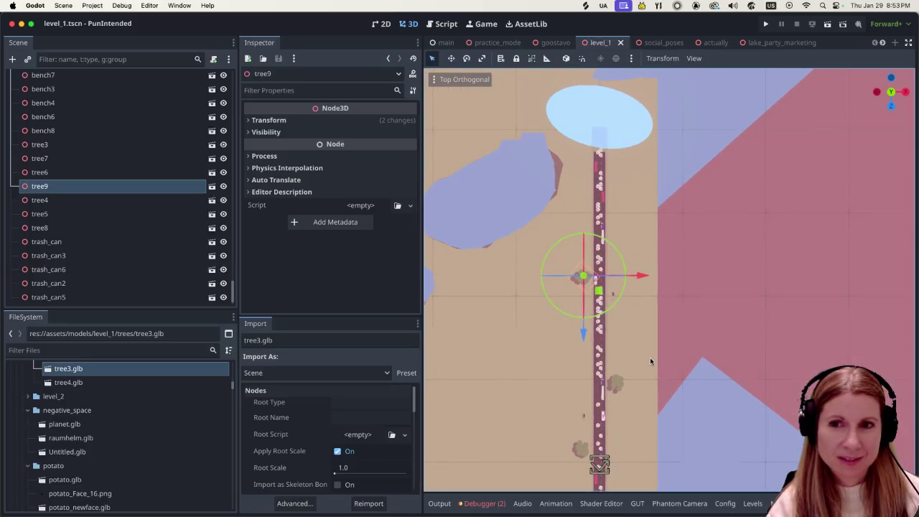
scroll(668, 367, up, 1)
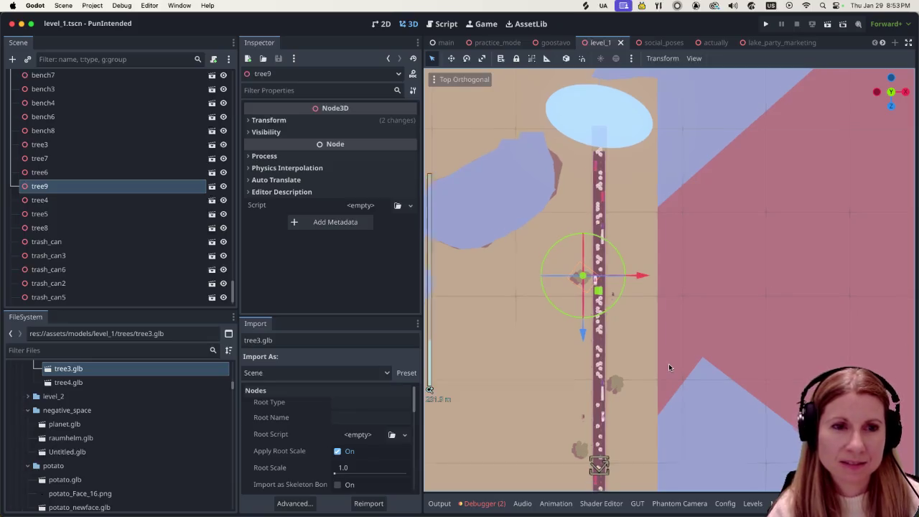
scroll(668, 367, up, 1)
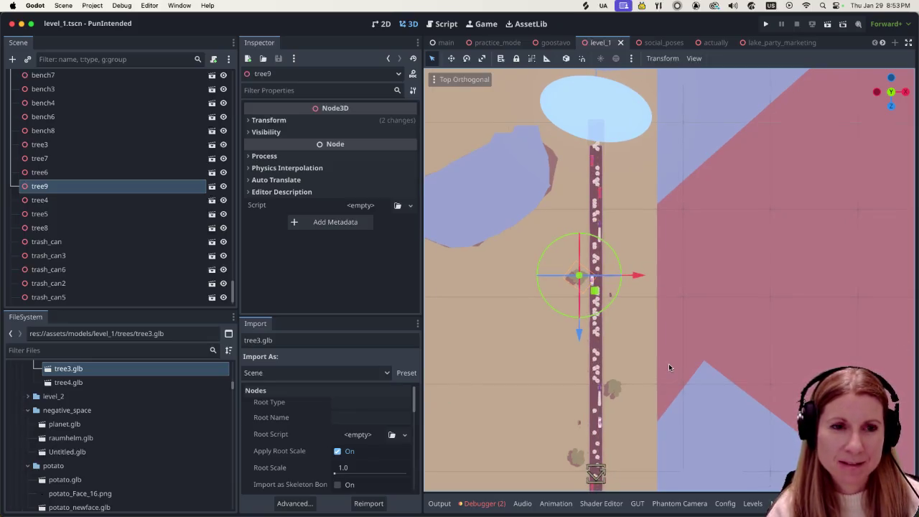
scroll(669, 367, up, 1)
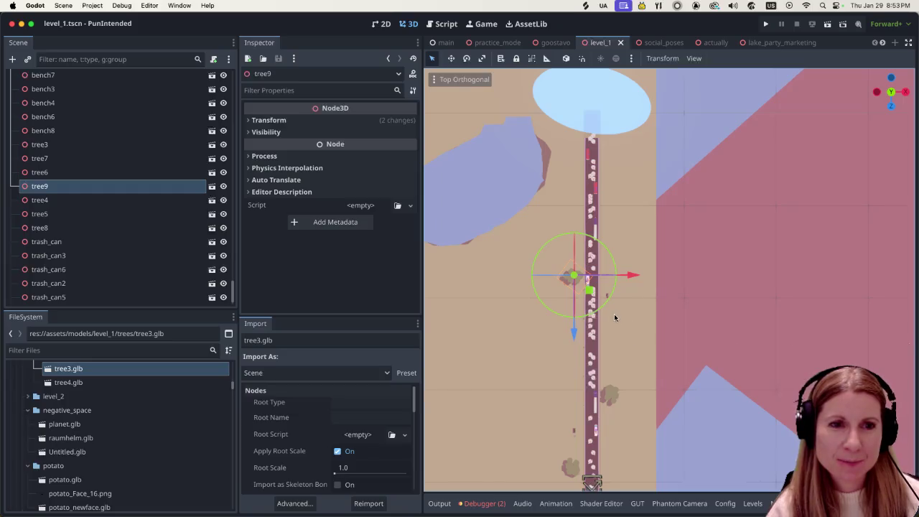
scroll(614, 317, up, 1)
drag(655, 380, 648, 119)
drag(631, 280, 624, 445)
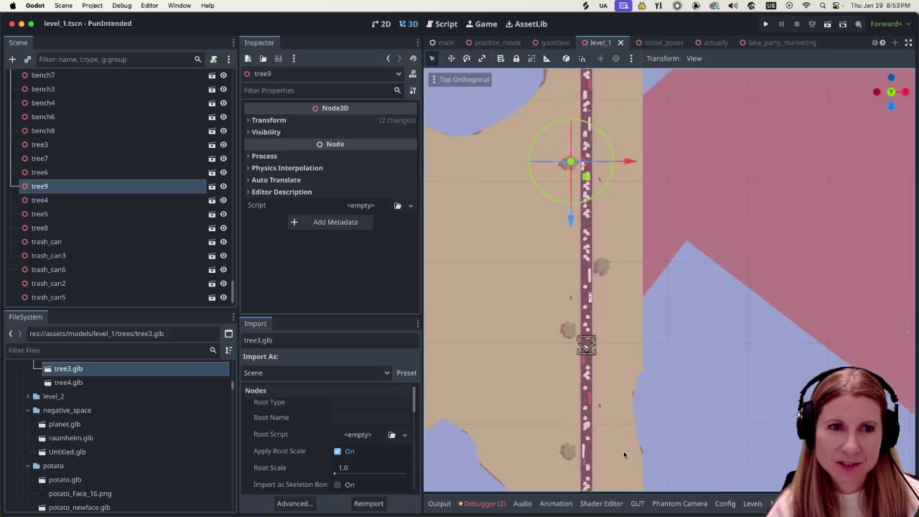
scroll(639, 434, up, 5)
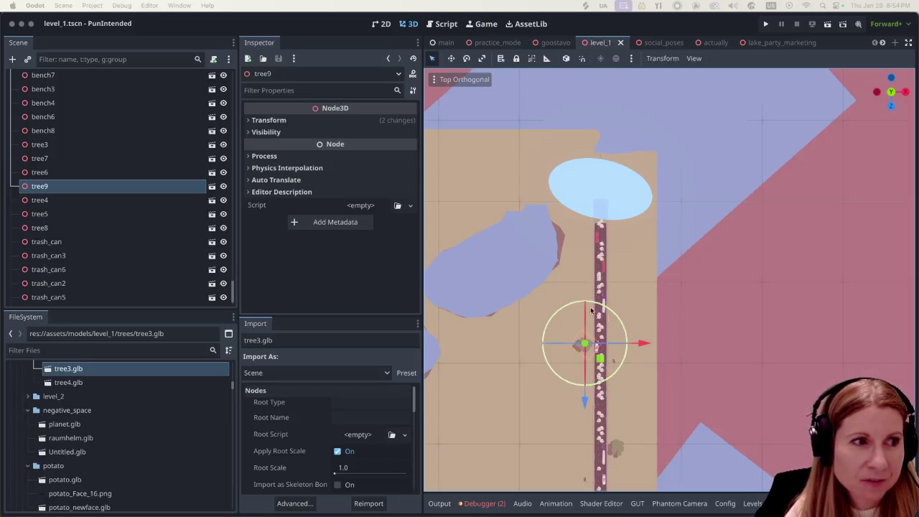
click(132, 271)
scroll(129, 274, down, 1)
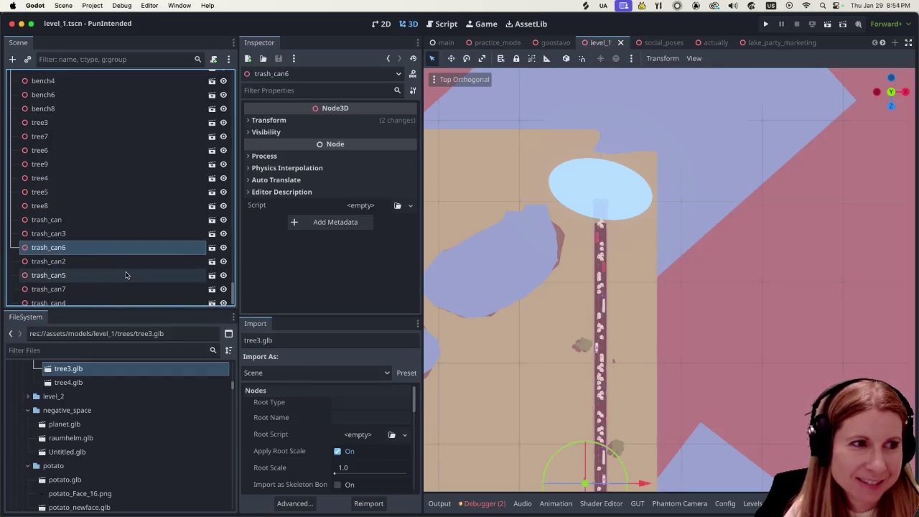
scroll(93, 246, down, 1)
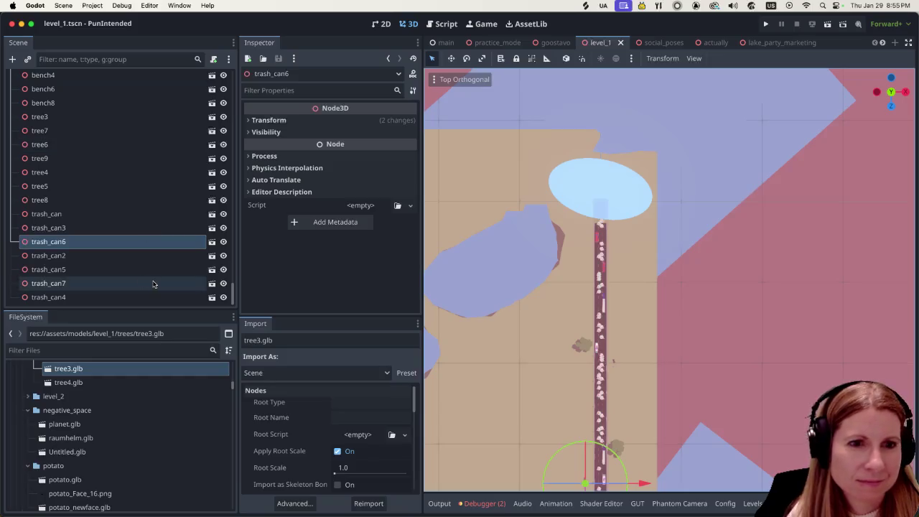
scroll(541, 346, down, 1)
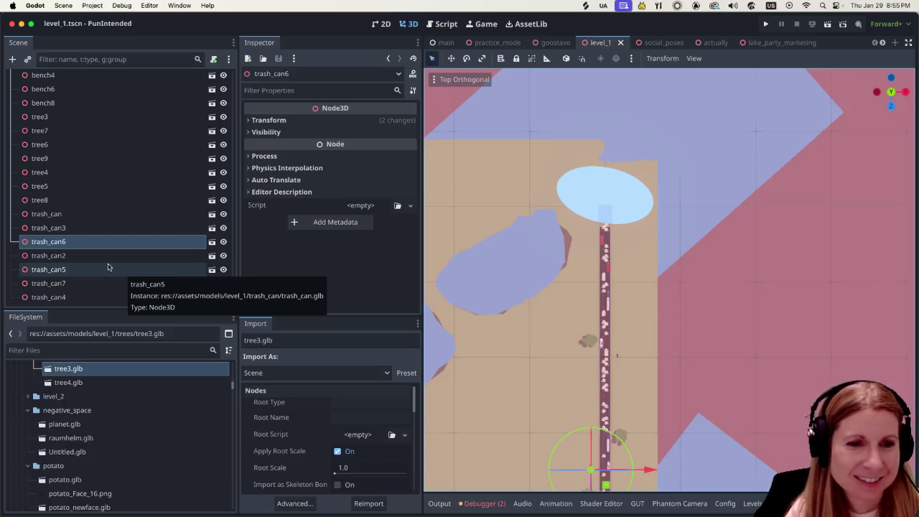
click(114, 255)
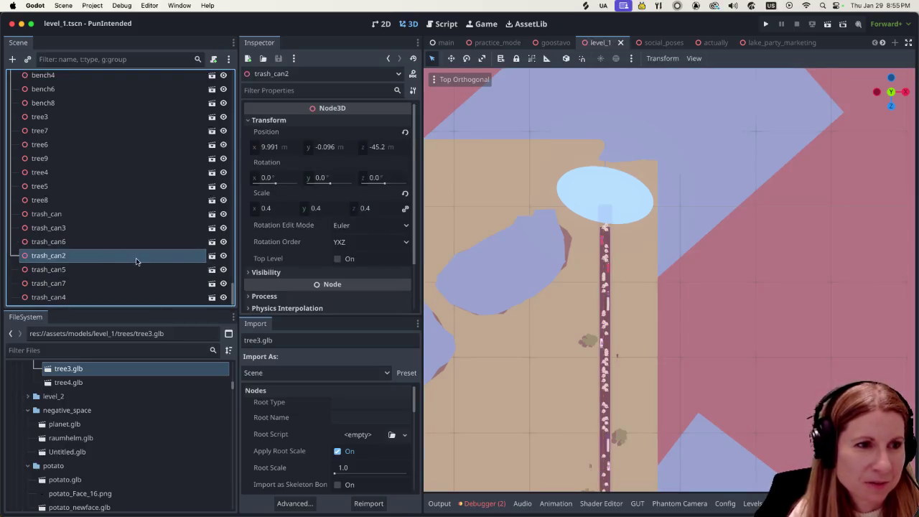
scroll(751, 357, down, 5)
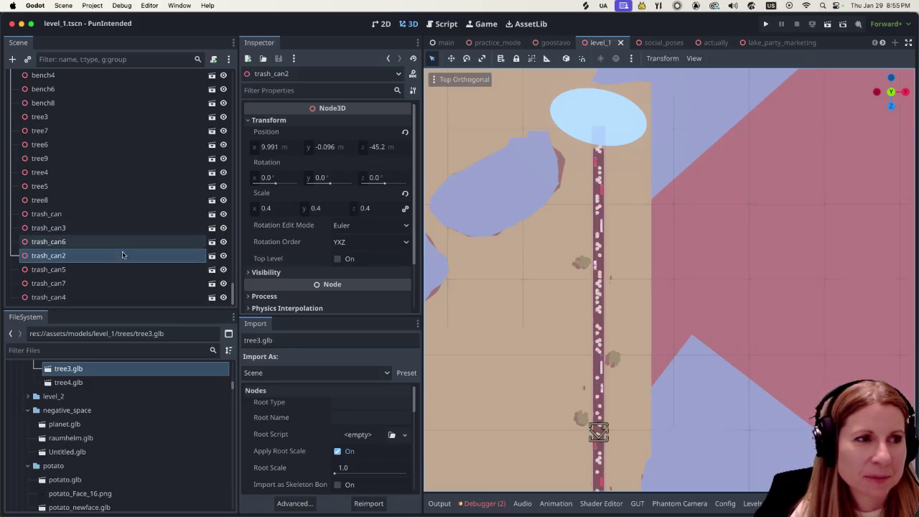
click(87, 102)
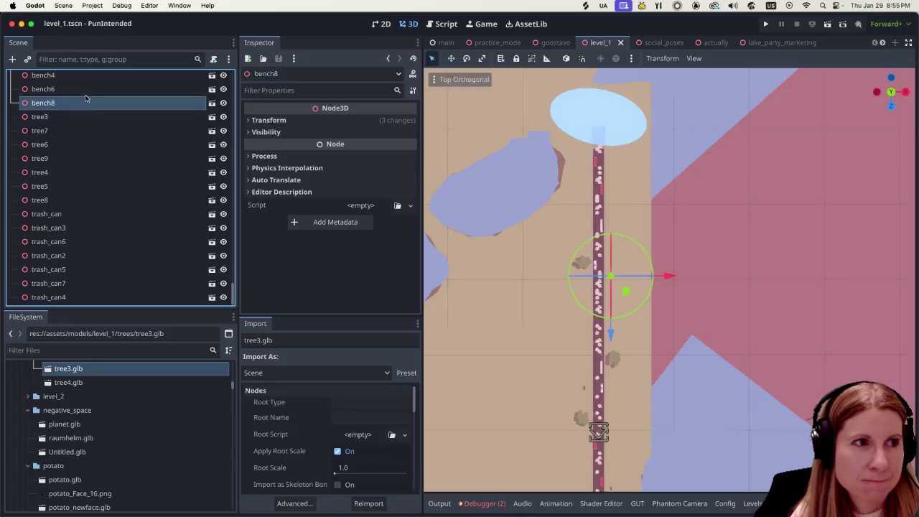
click(85, 92)
click(87, 76)
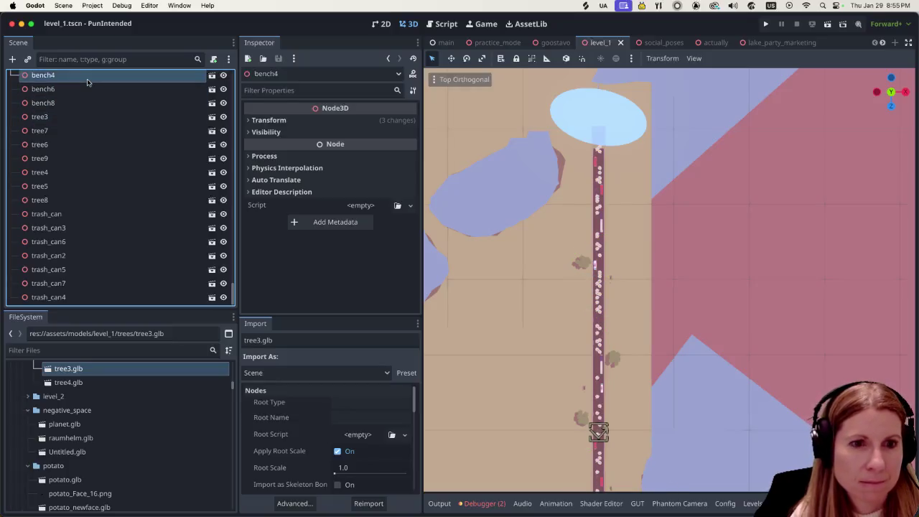
scroll(101, 216, up, 3)
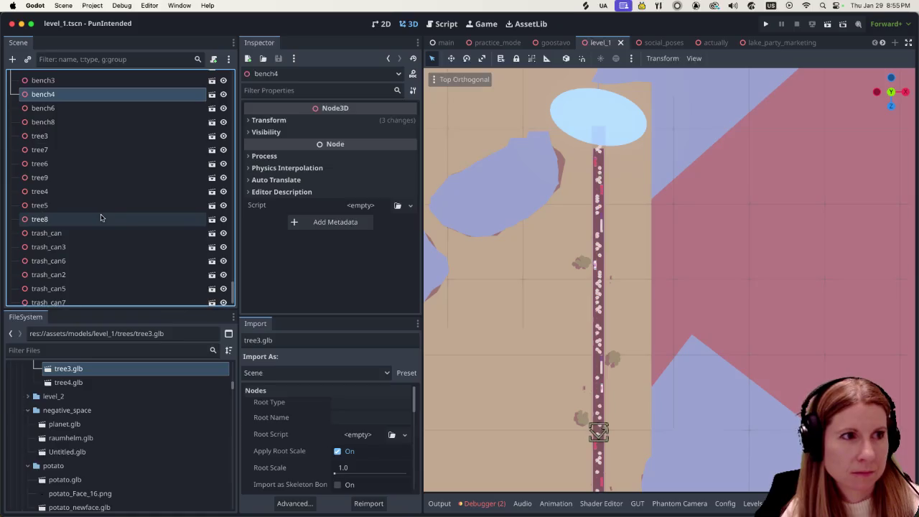
click(93, 84)
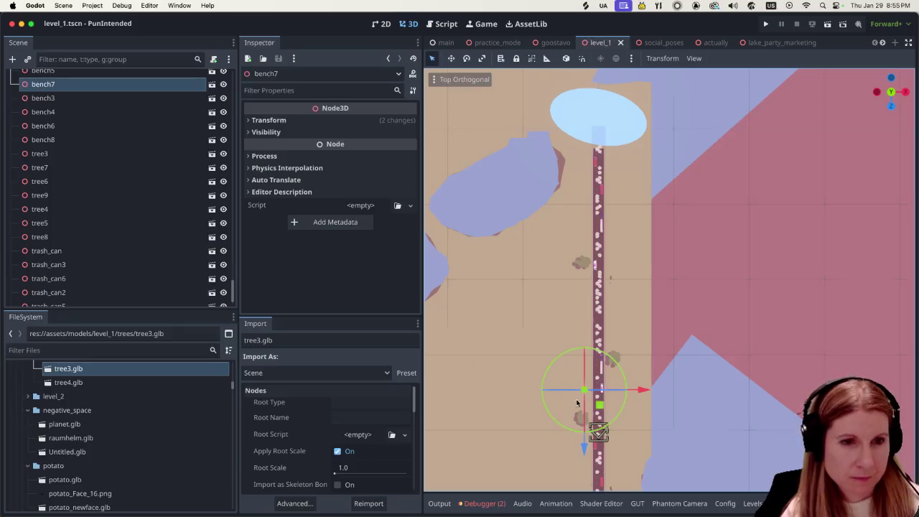
Duplicate bench7 as bench9 and trash_can6 as trash_can8, move both up the road, and save
key(super+d)
drag(583, 449, 562, 291)
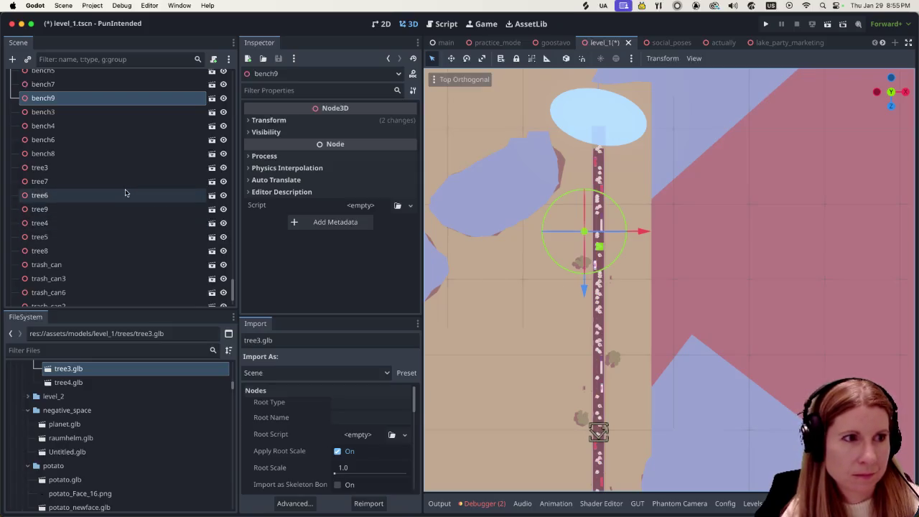
click(110, 261)
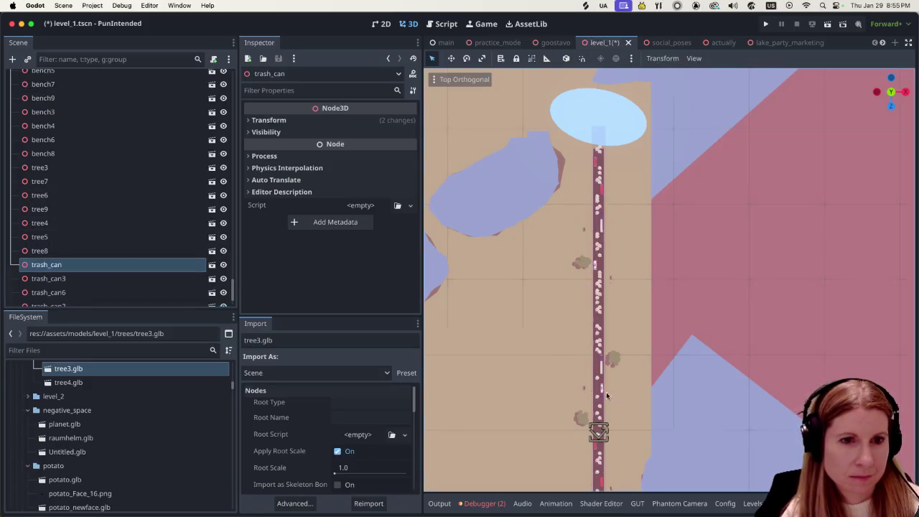
scroll(677, 450, left, 2)
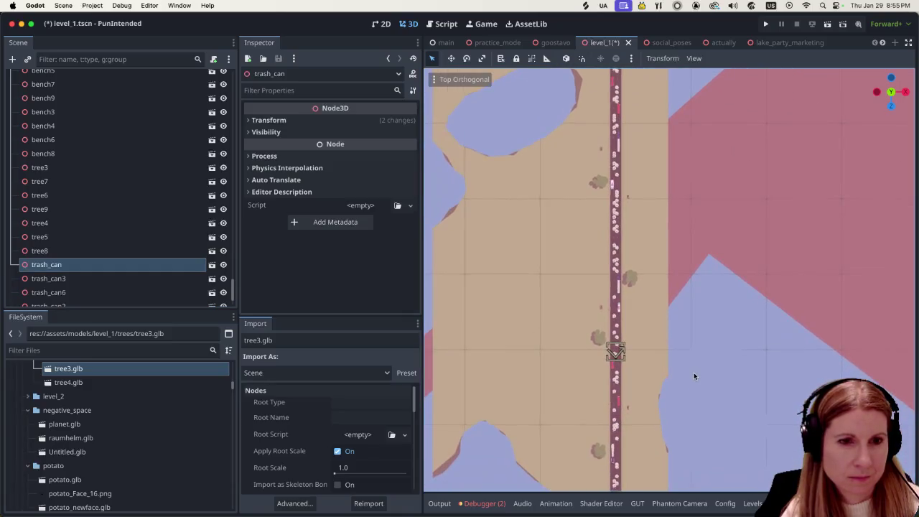
scroll(688, 461, up, 2)
click(104, 278)
scroll(104, 264, down, 1)
scroll(104, 264, down, 2)
click(109, 242)
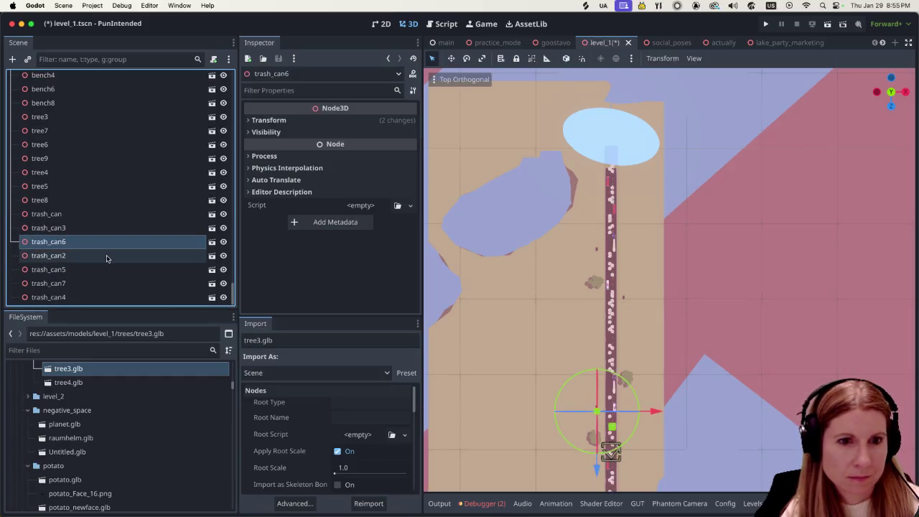
key(ctrl+d)
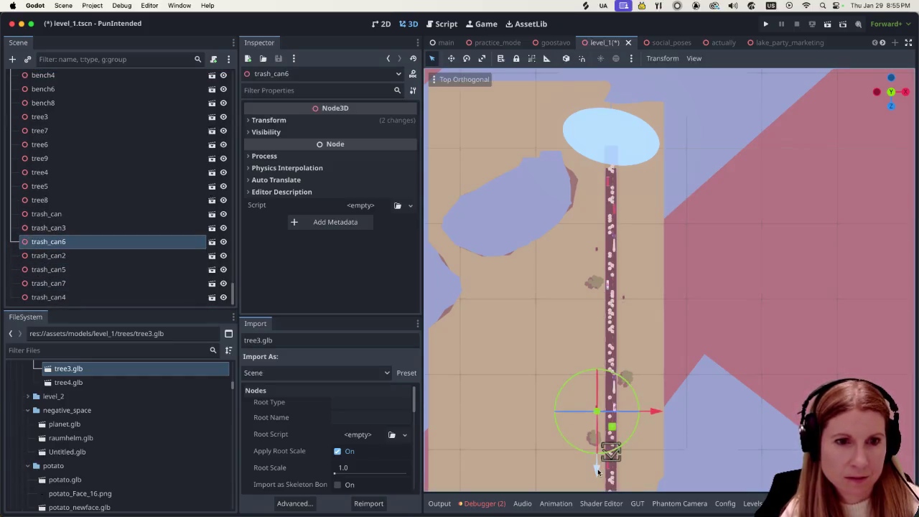
drag(596, 472, 597, 313)
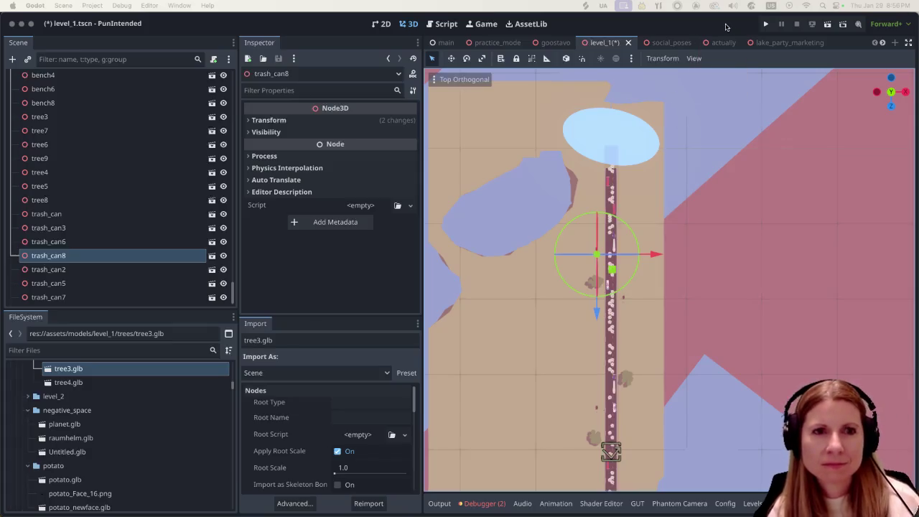
key(super+s)
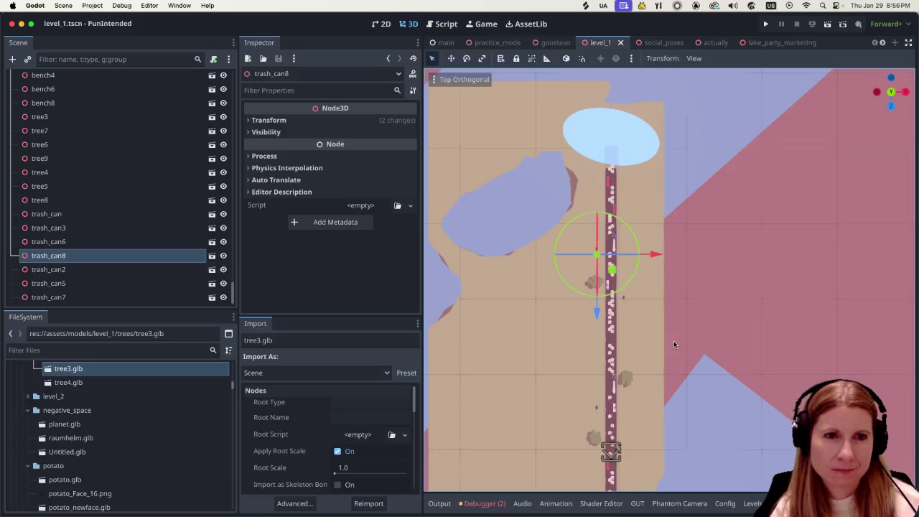
Duplicate tree8 into tree10 and move it further up along the road on the Z axis
scroll(673, 339, up, 3)
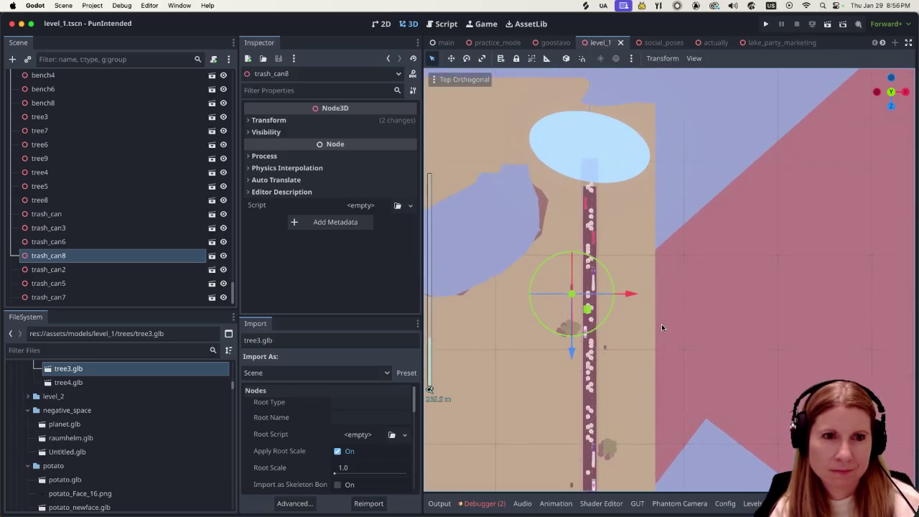
click(609, 450)
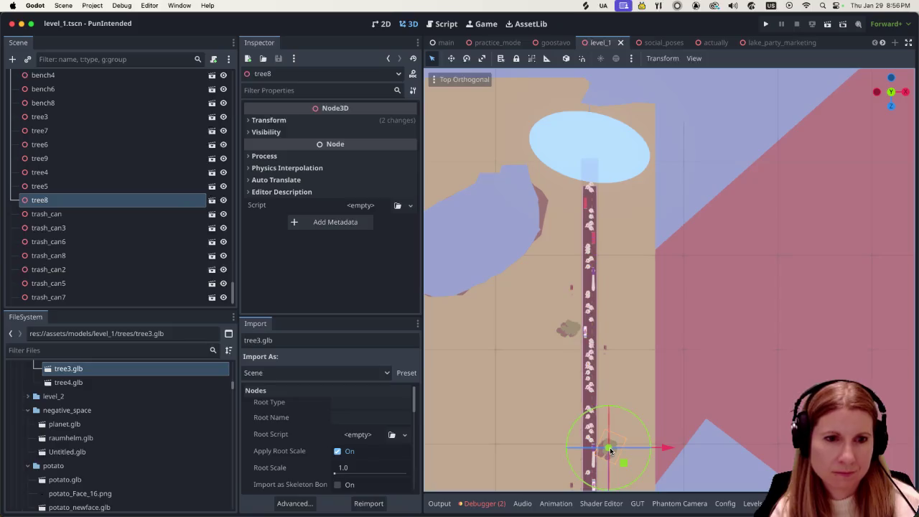
key(super+d)
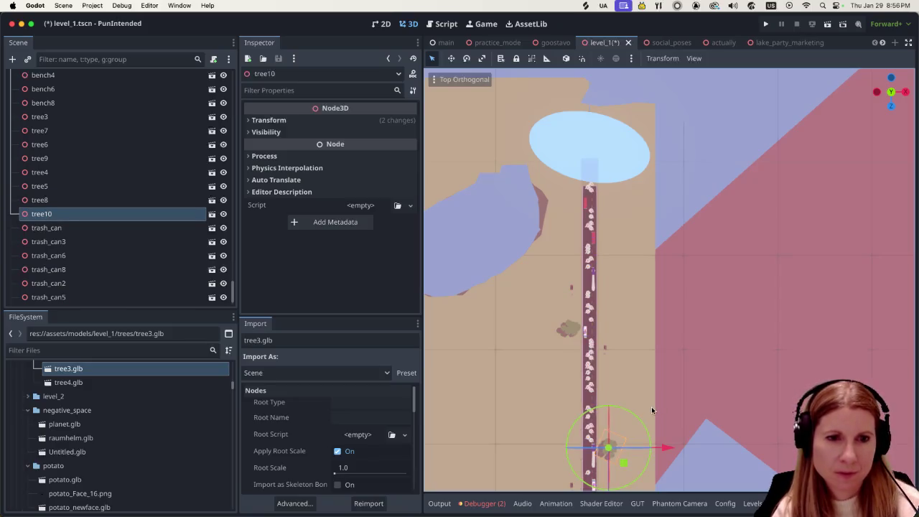
scroll(703, 434, down, 2)
drag(613, 463, 633, 274)
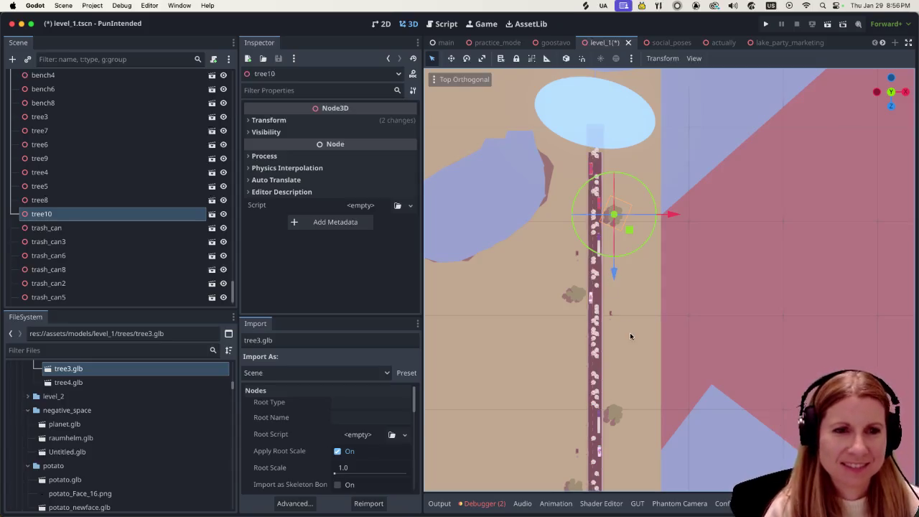
scroll(698, 331, down, 2)
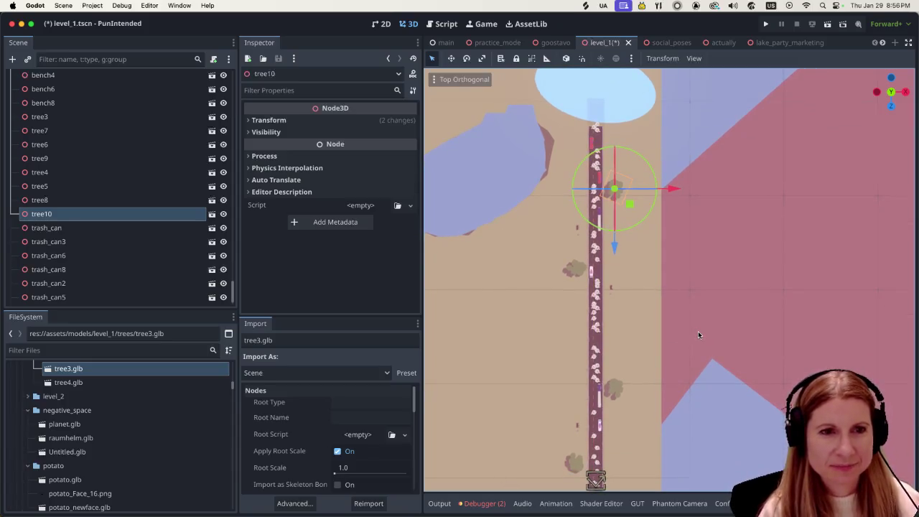
mouse_move(780, 217)
mouse_down()
mouse_move(802, 328)
mouse_move(796, 350)
mouse_up()
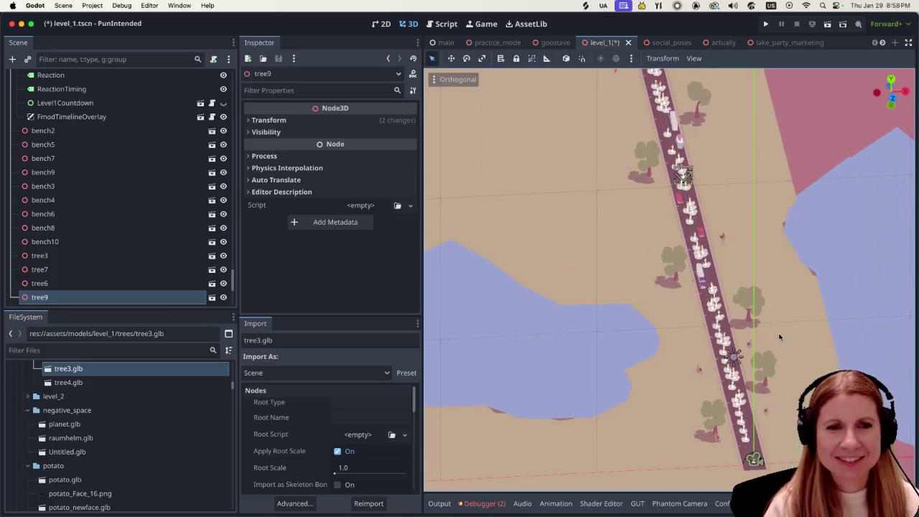
Pan and zoom the viewport along the road to review the new placements
drag(787, 332, 774, 346)
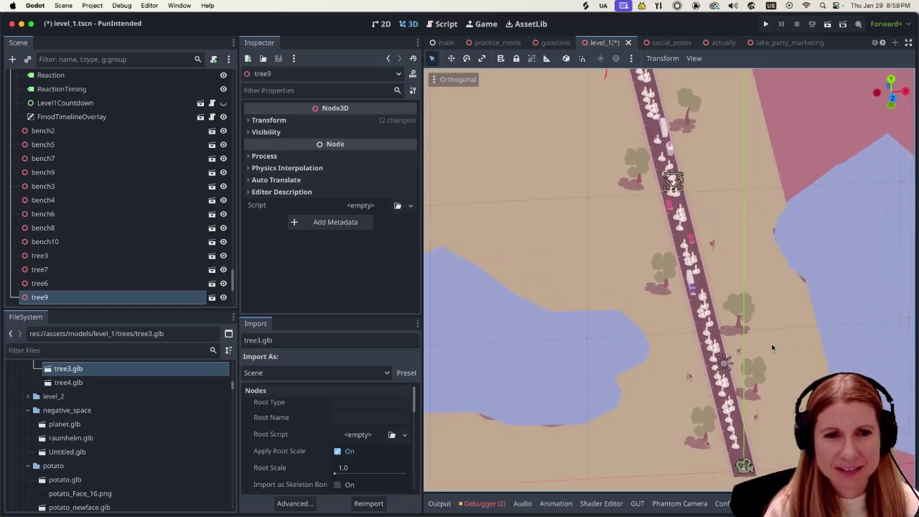
scroll(768, 348, right, 2)
scroll(773, 393, right, 3)
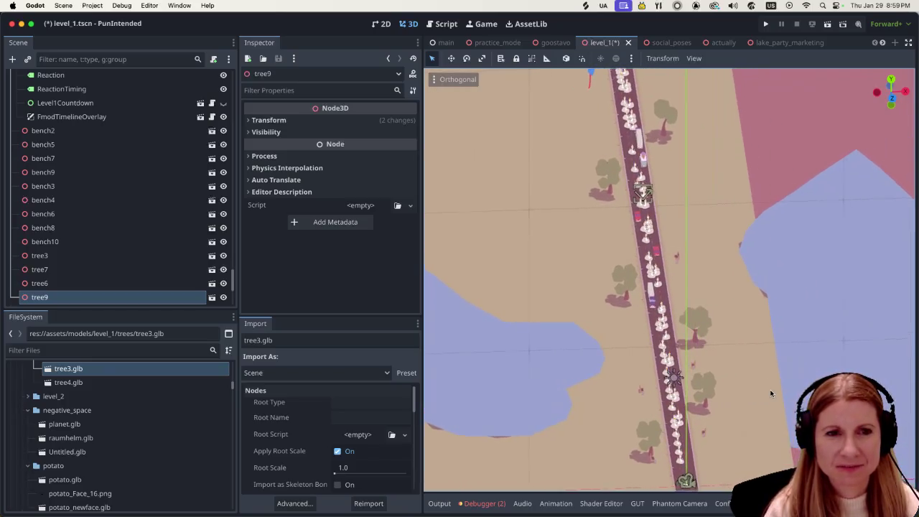
scroll(765, 399, right, 5)
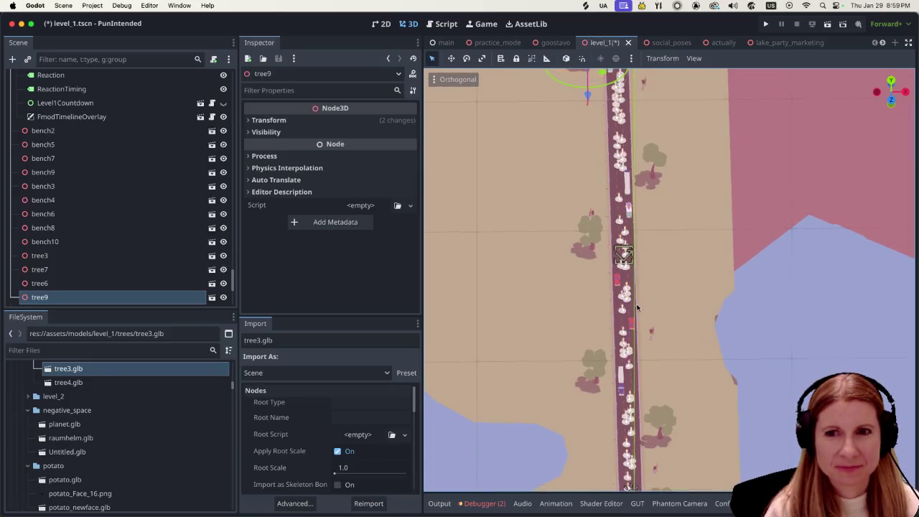
scroll(649, 278, down, 2)
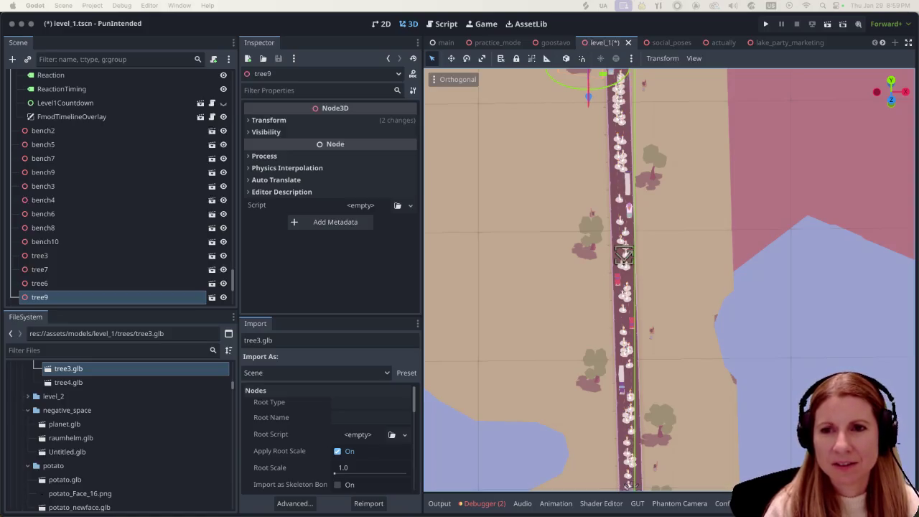
scroll(668, 260, down, 1)
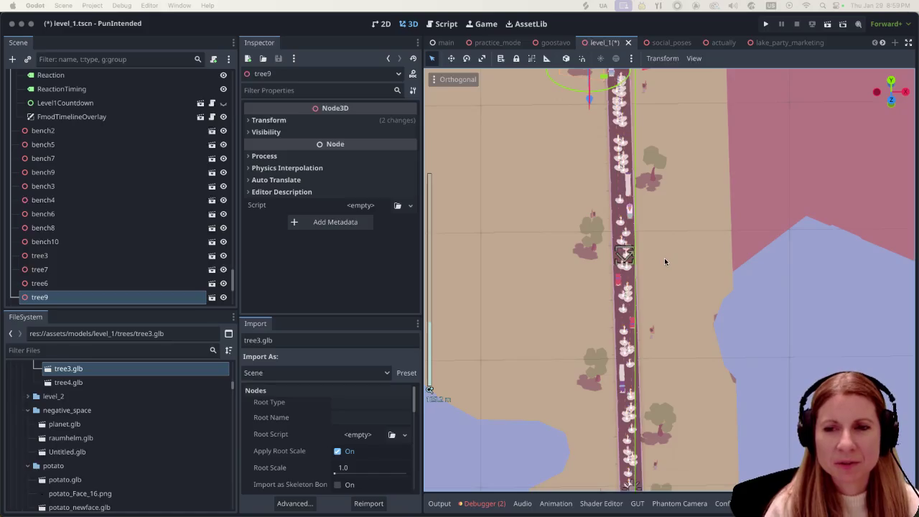
scroll(665, 260, up, 1)
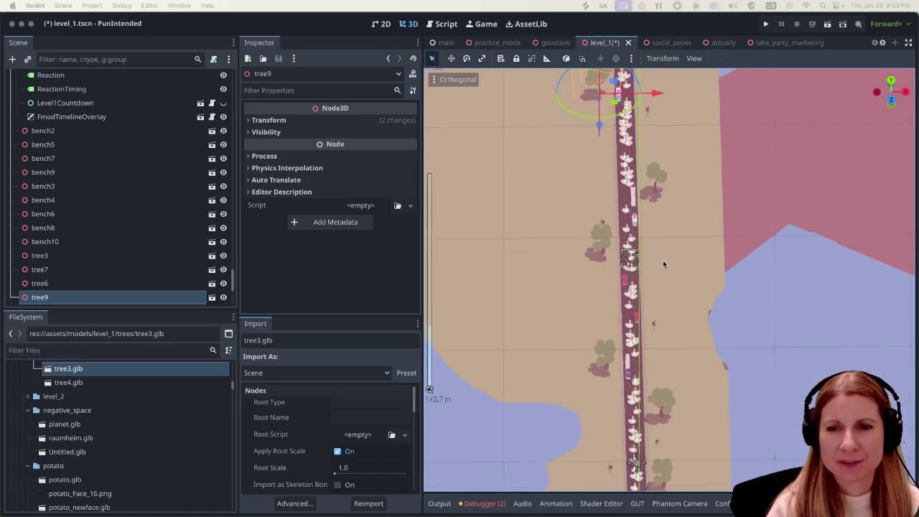
Orbit around the road at angled views to inspect the roadside trees
mouse_move(695, 254)
mouse_down()
mouse_move(728, 400)
mouse_move(649, 261)
mouse_up()
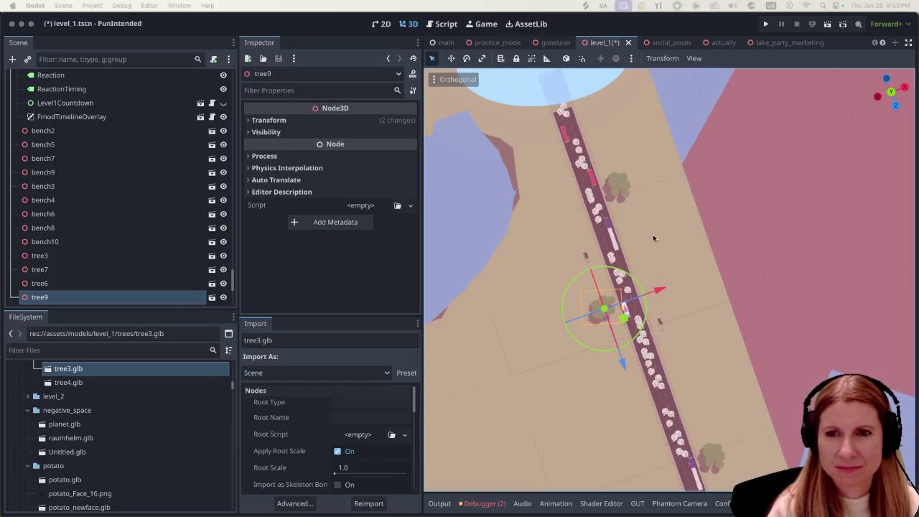
mouse_move(656, 235)
mouse_down()
mouse_move(668, 237)
mouse_move(673, 205)
mouse_move(680, 218)
mouse_move(698, 194)
mouse_move(735, 239)
mouse_move(634, 201)
mouse_move(591, 226)
mouse_move(614, 201)
mouse_up()
scroll(680, 218, up, 3)
scroll(615, 196, down, 2)
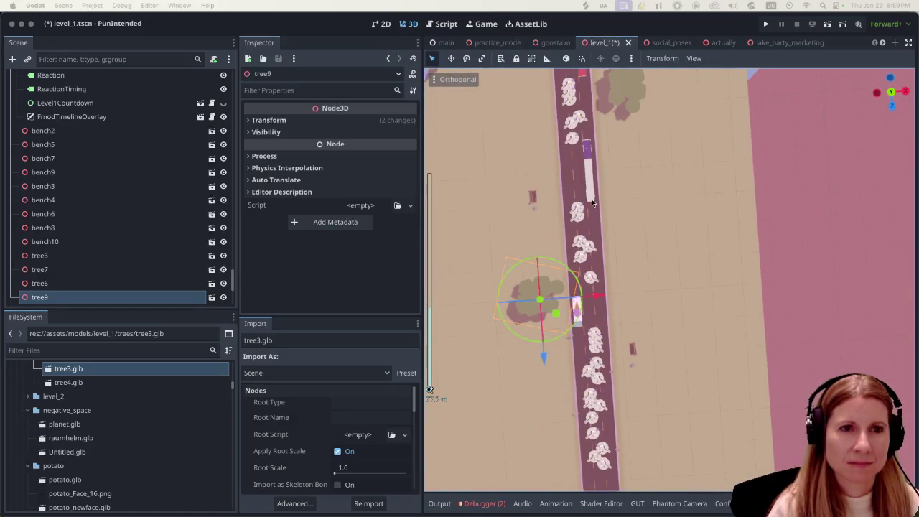
drag(687, 180, 694, 209)
mouse_move(692, 177)
mouse_down()
mouse_move(704, 211)
mouse_move(642, 162)
mouse_up()
scroll(637, 170, down, 1)
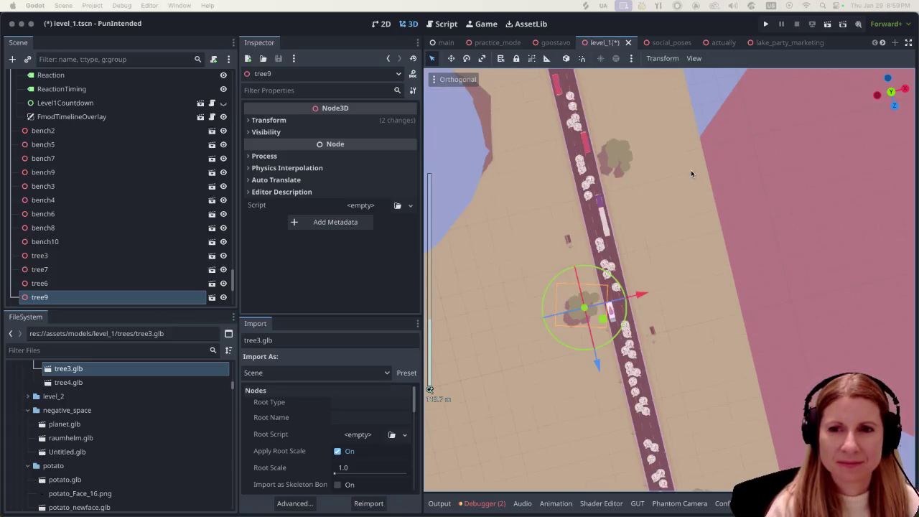
mouse_move(689, 195)
mouse_down()
mouse_move(700, 247)
mouse_move(675, 152)
mouse_up()
mouse_move(717, 256)
mouse_down()
mouse_move(711, 265)
mouse_move(707, 244)
mouse_up()
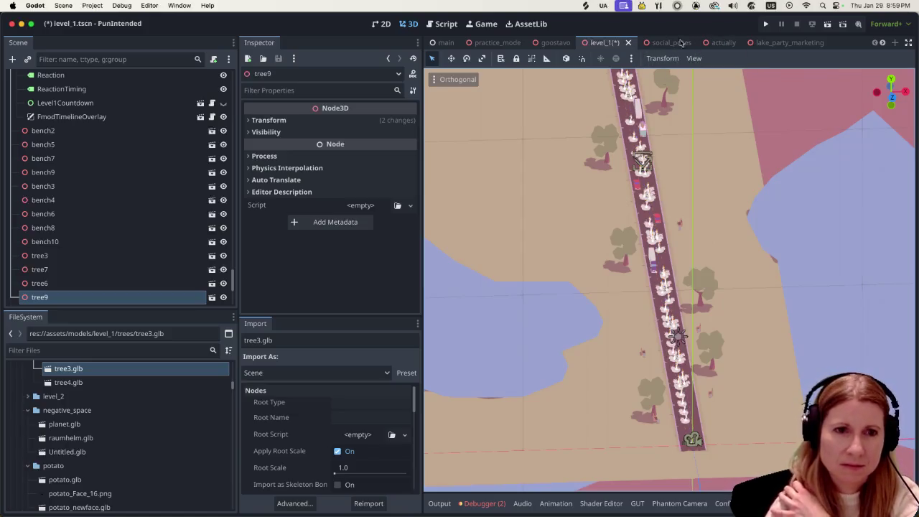
Save the level_1 scene, leaving no unsaved changes
key(ctrl+s)
scroll(708, 276, up, 2)
scroll(731, 290, down, 5)
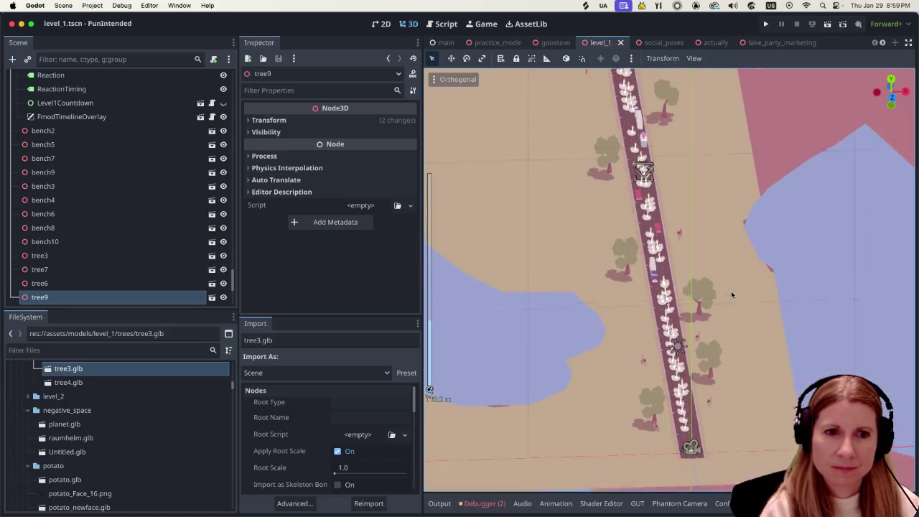
scroll(721, 348, up, 5)
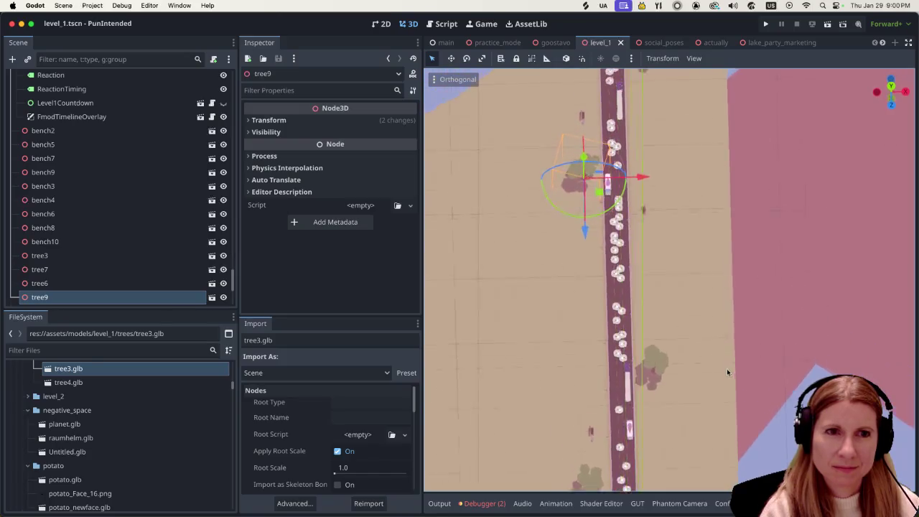
scroll(678, 300, down, 2)
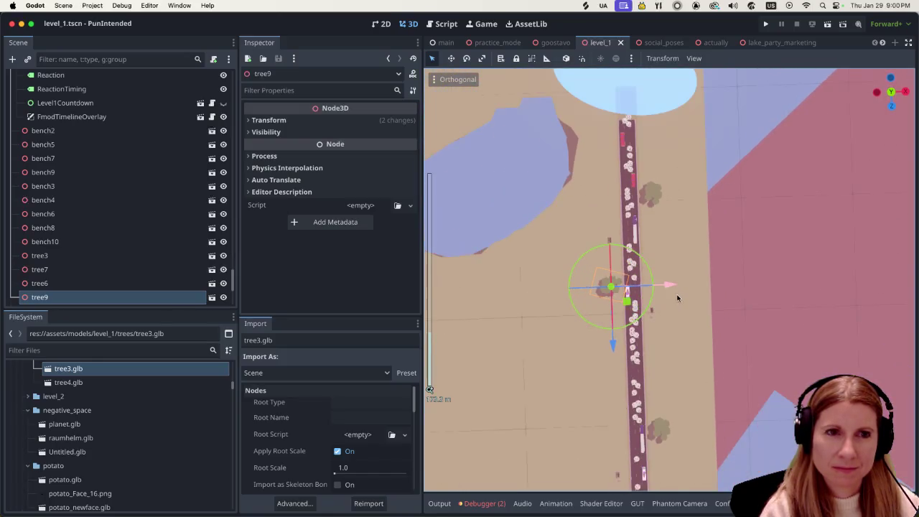
scroll(689, 298, up, 3)
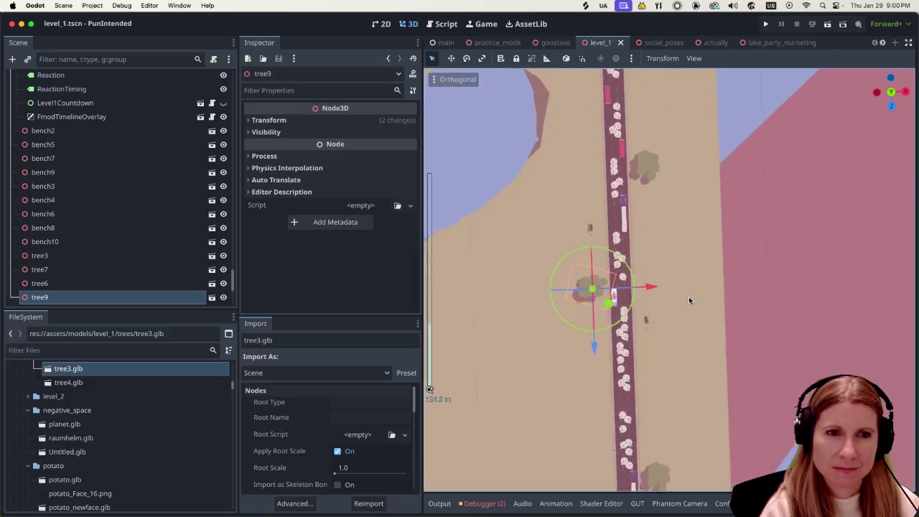
scroll(688, 300, down, 10)
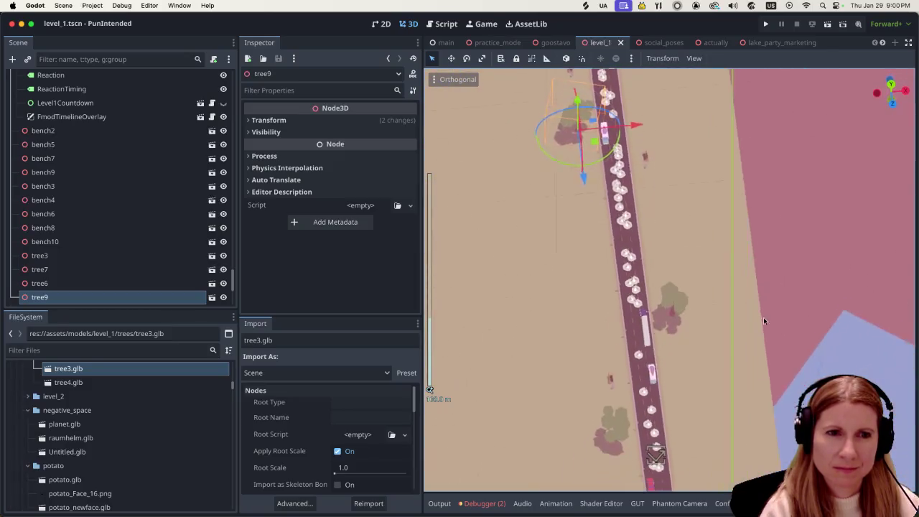